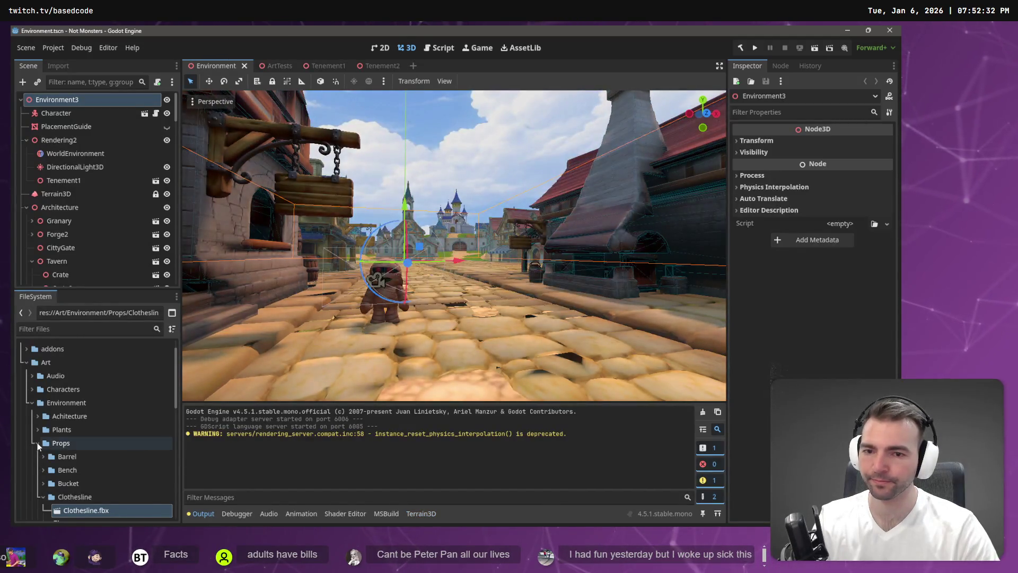
# Collapse the Props folder and launch the Not Monsters game in a debug window
pyautogui.click(37, 443)
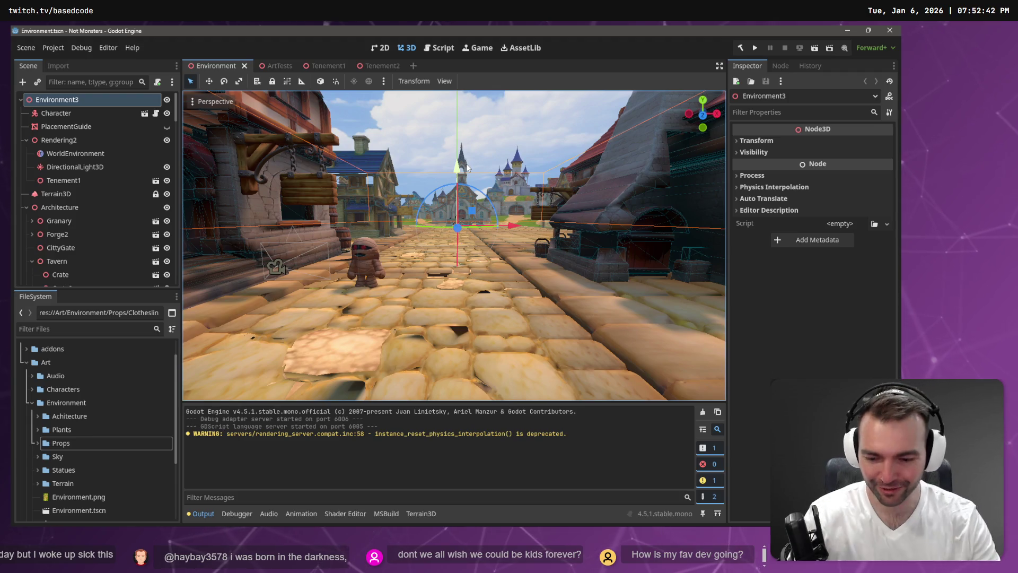
pyautogui.press('F5')
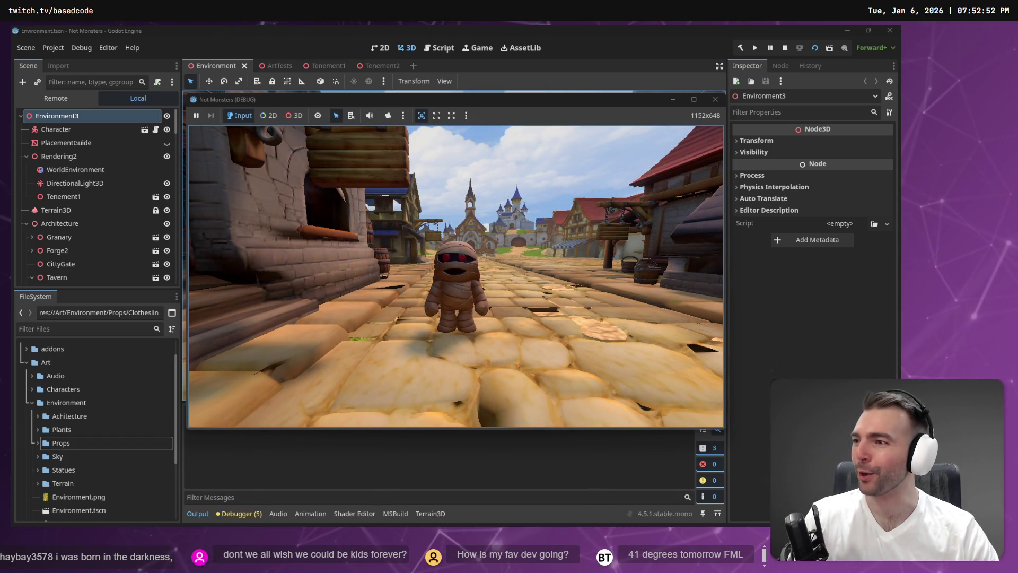
# Turn the mummy right along the cobbled street, then stop the running game
pyautogui.press('d')
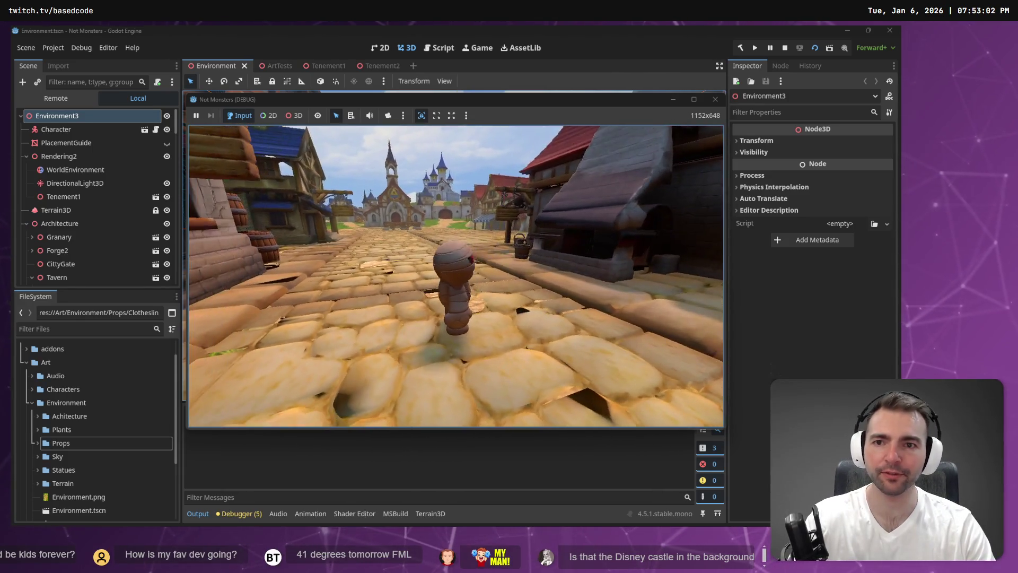
pyautogui.press('F8')
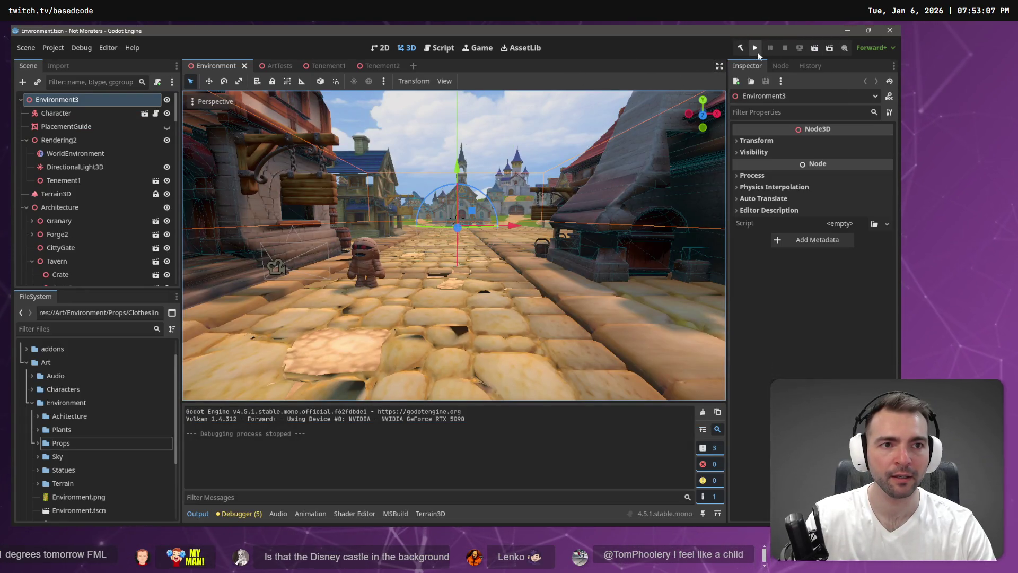
pyautogui.click(58, 47)
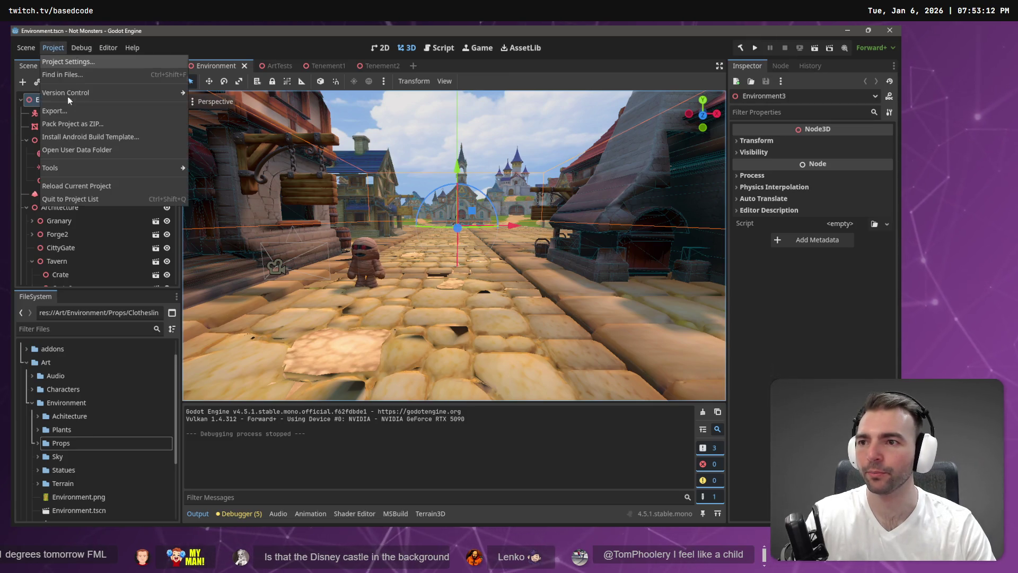
pyautogui.click(70, 62)
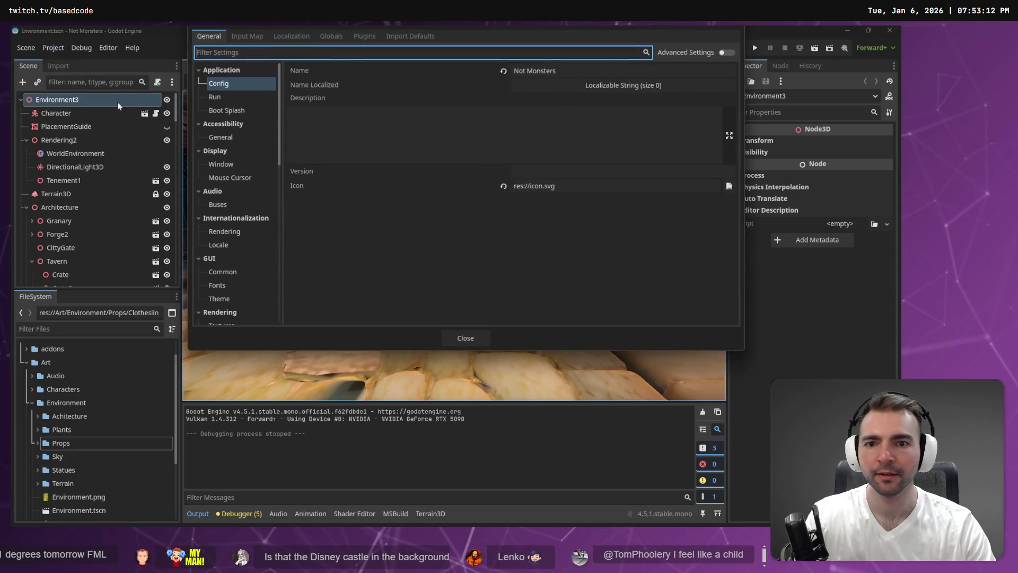
pyautogui.click(243, 164)
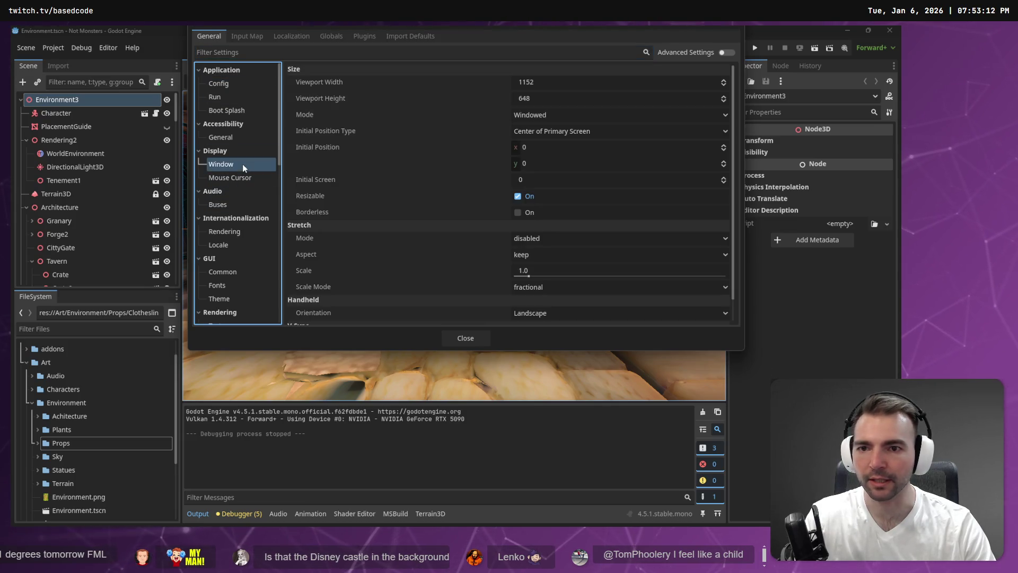
pyautogui.click(628, 115)
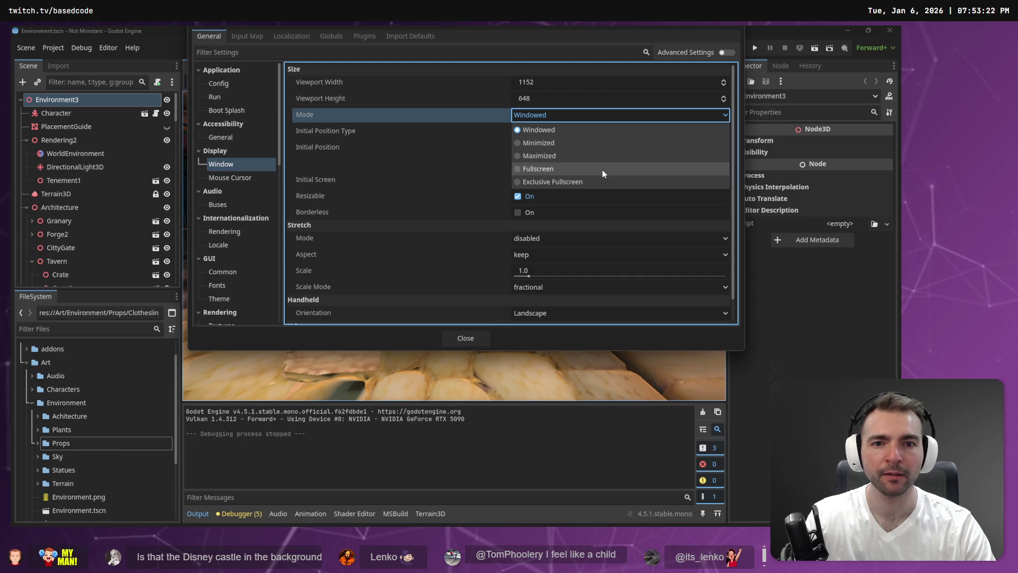
pyautogui.press('Escape')
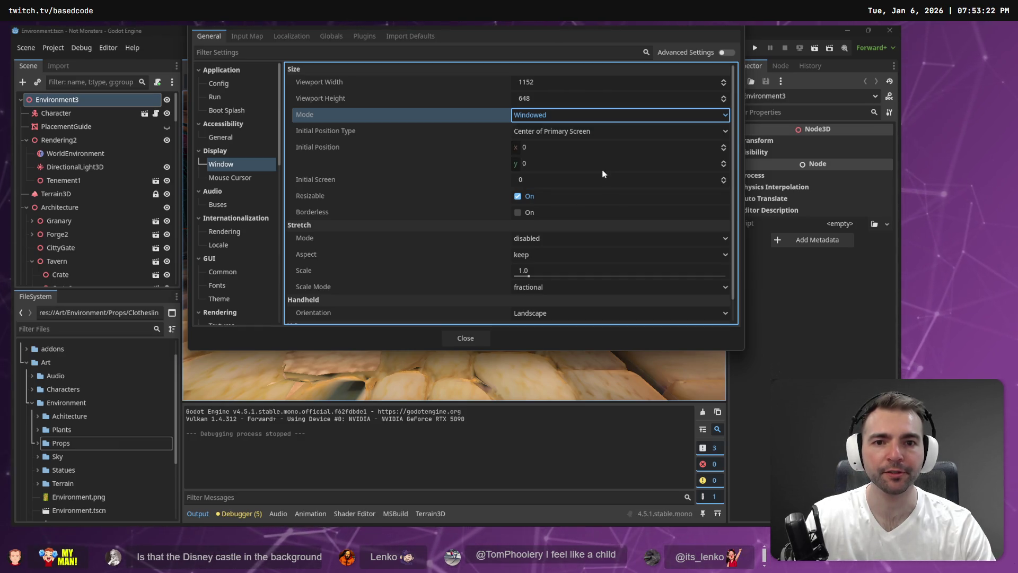
pyautogui.click(475, 338)
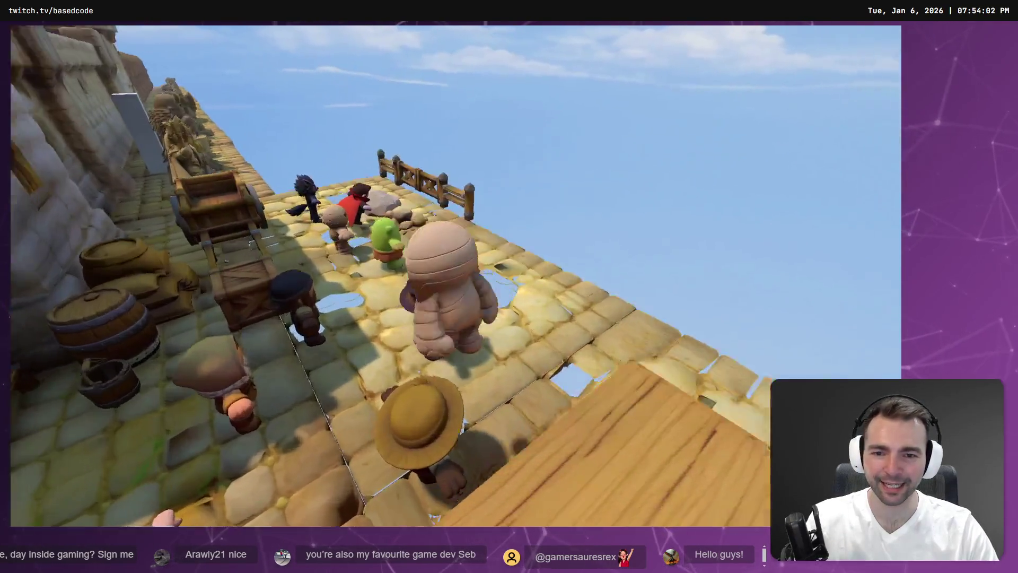
# Relaunch the game and run the mummy up the street toward the castle
pyautogui.press('F5')
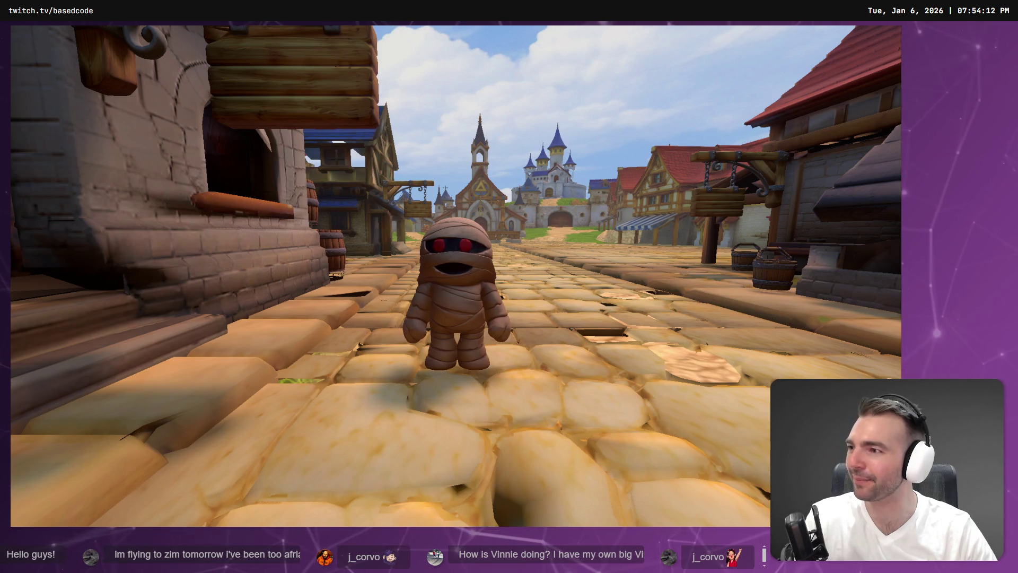
pyautogui.press('w')
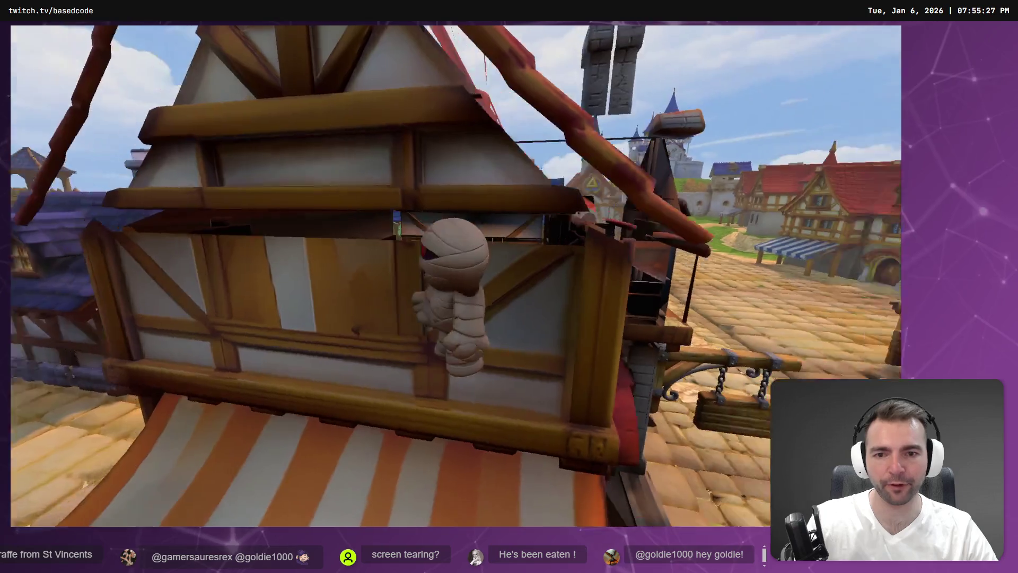
# End the playtest and return to the editor's 3D view of the Environment street
pyautogui.press('F8')
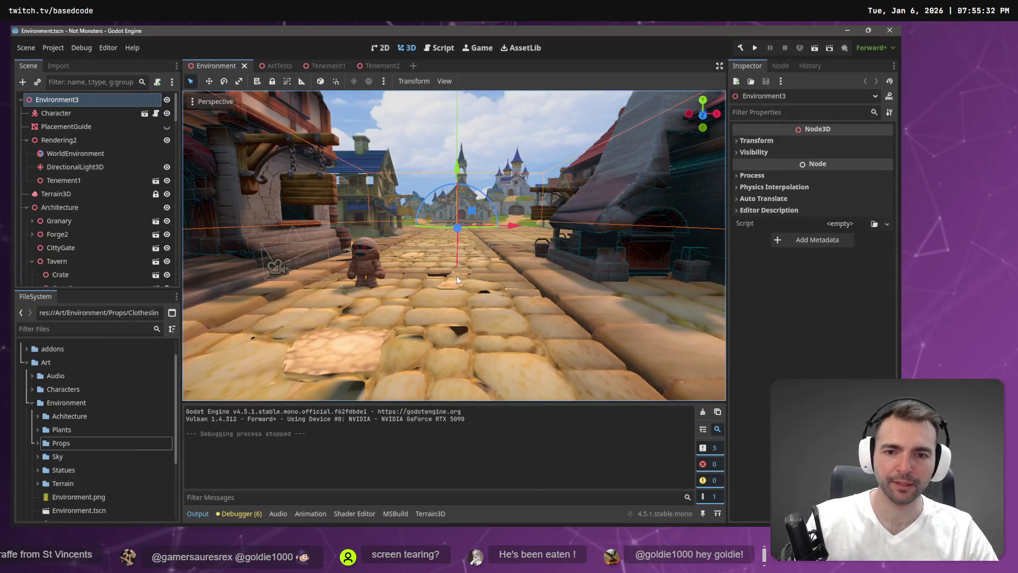
# Launch the game, walk the mummy up the road to the town gate, then stop it
pyautogui.press('F5')
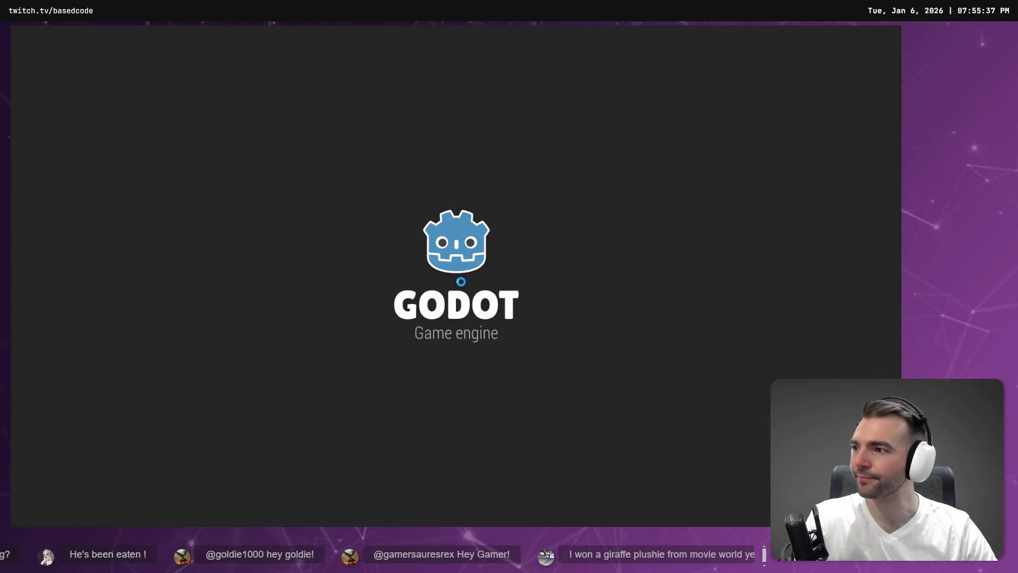
pyautogui.press('w')
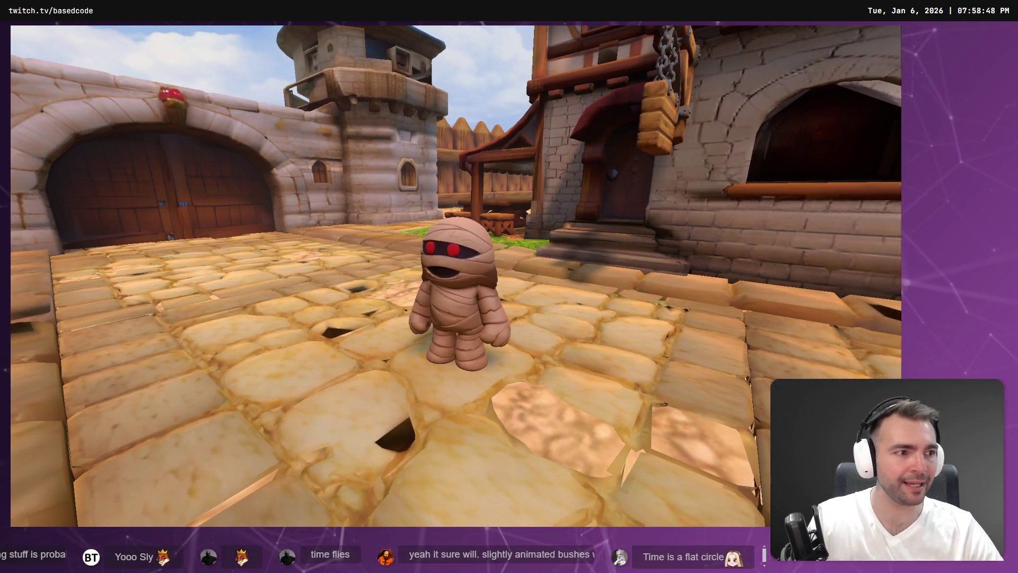
pyautogui.press('F8')
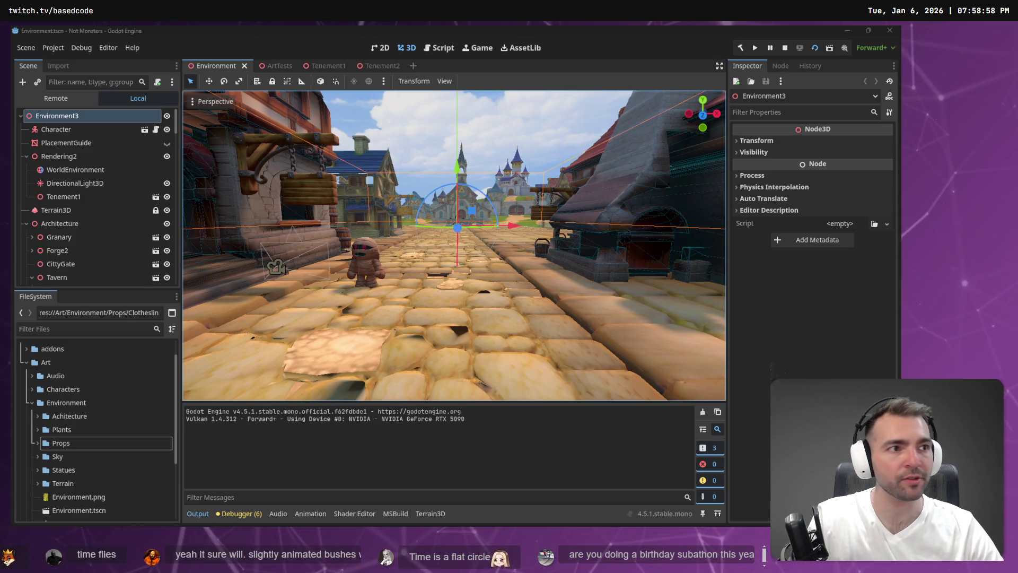
# Bring Chrome forward in full screen and switch to the other browser window
pyautogui.hotkey('alt', 'Tab')
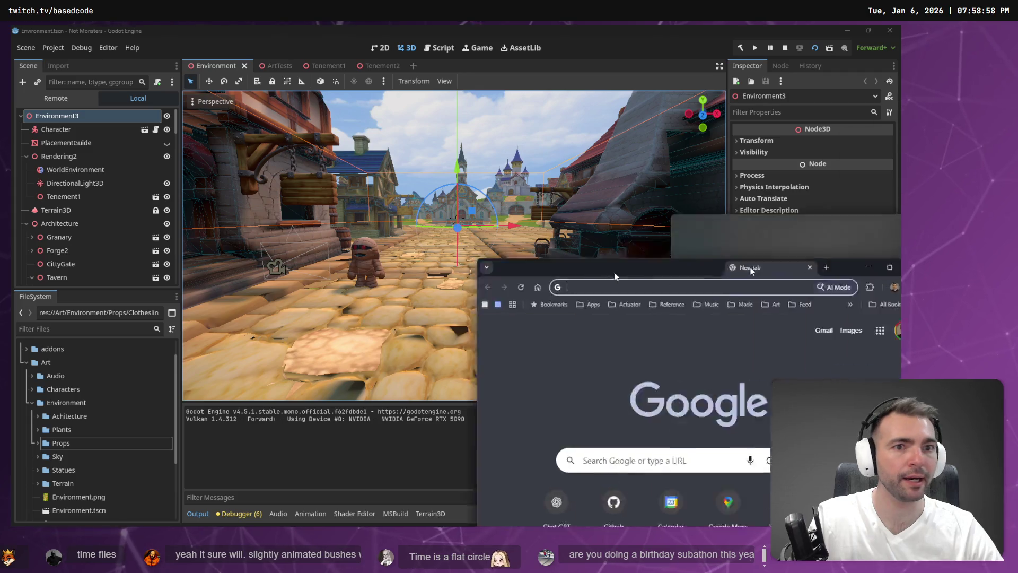
pyautogui.press('F11')
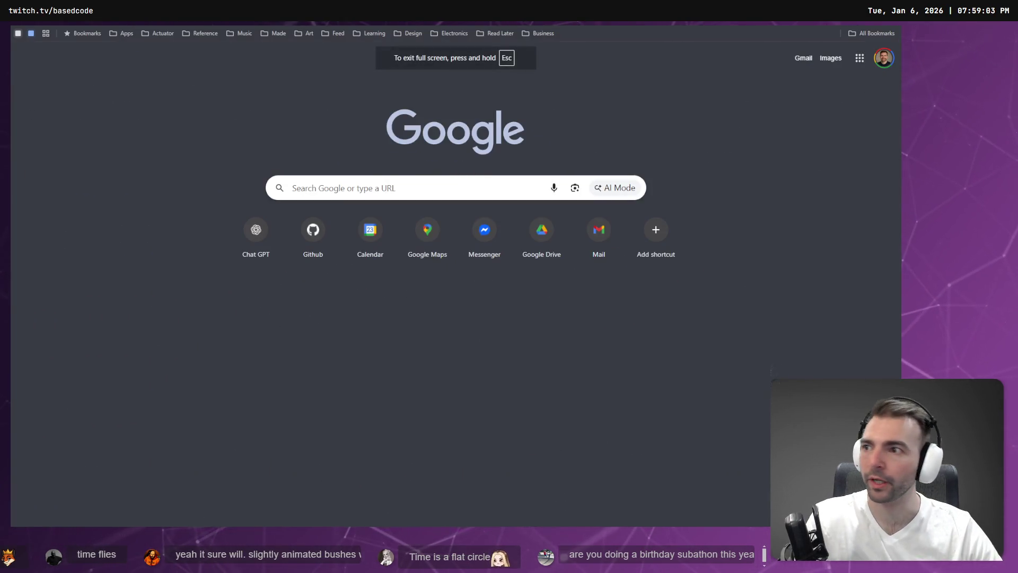
pyautogui.hotkey('alt', 'Tab')
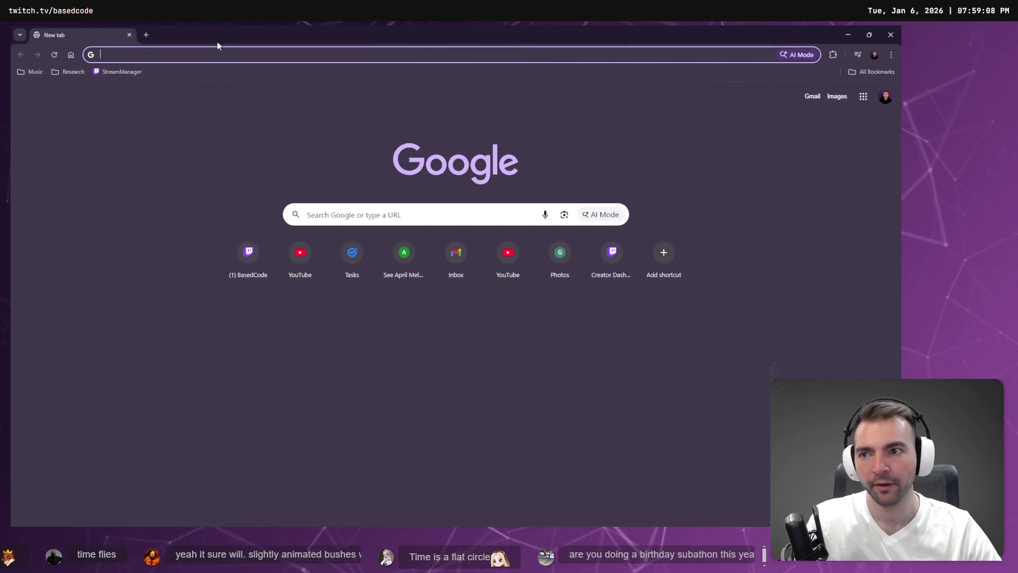
# Load tldraw.com, then return to the full-screen Google new tab page and open ChatGPT
pyautogui.click(233, 54)
pyautogui.write('t')
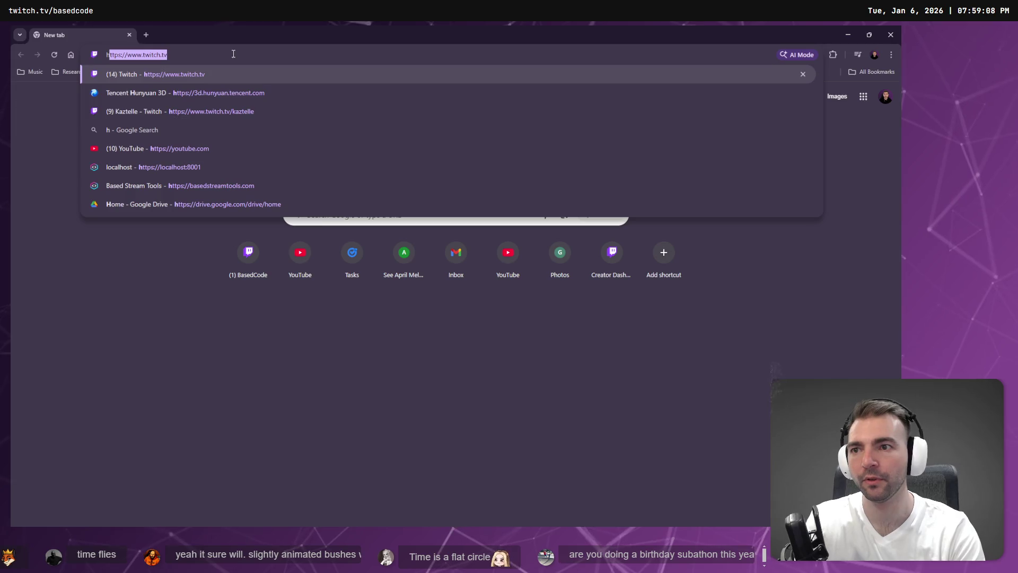
pyautogui.press('Escape')
pyautogui.write('ttl')
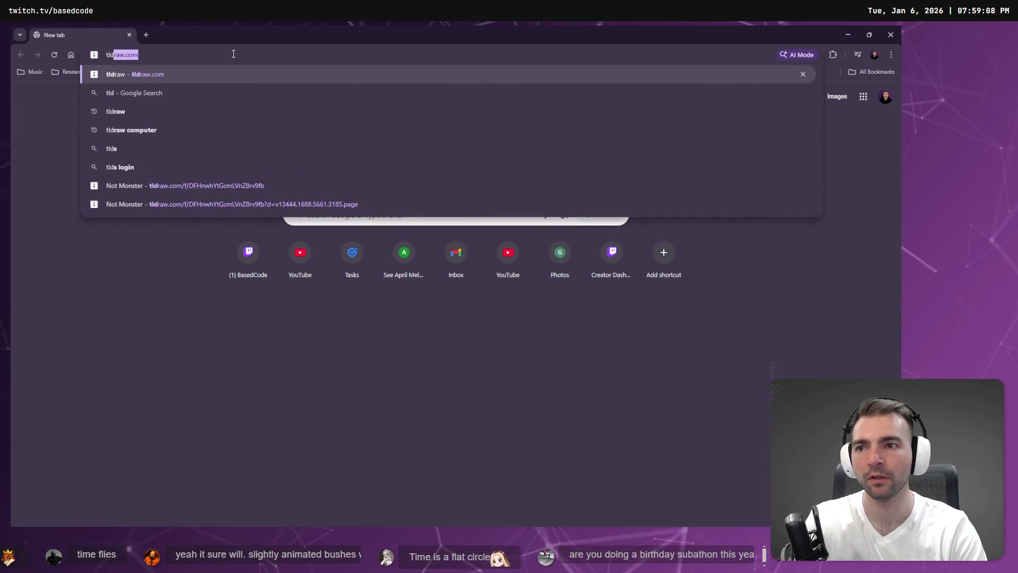
pyautogui.press('Return')
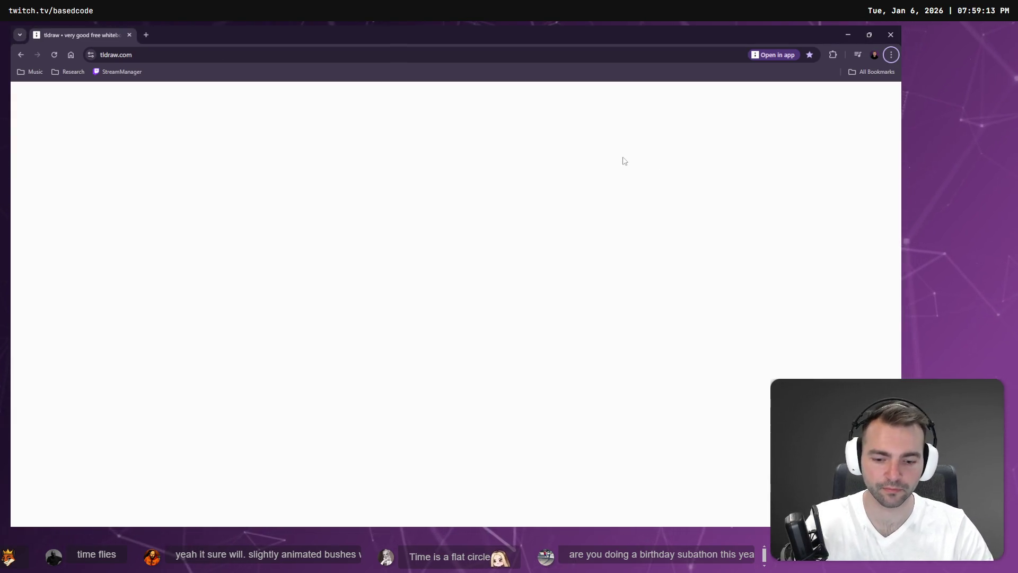
pyautogui.press('F11')
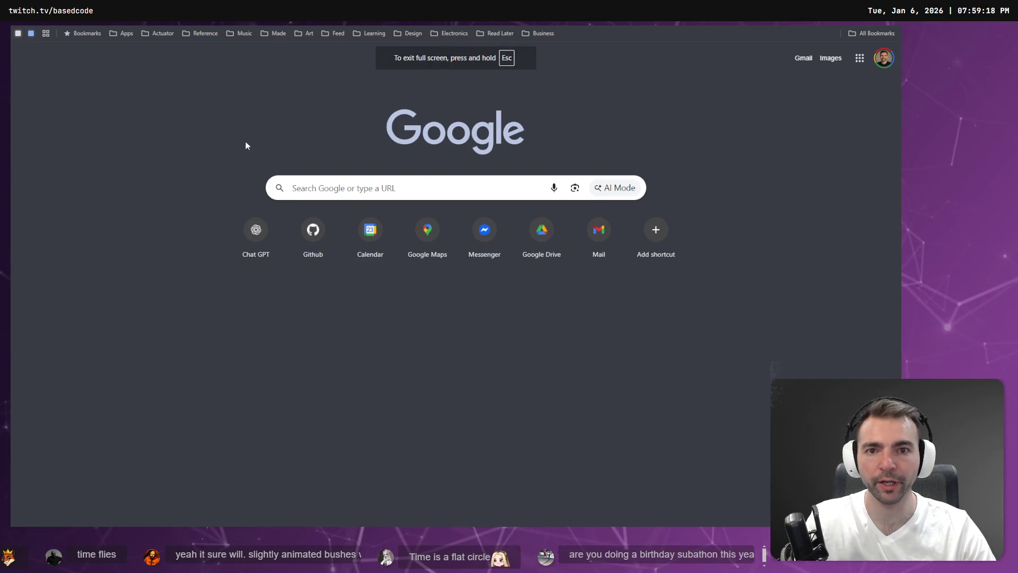
pyautogui.click(277, 252)
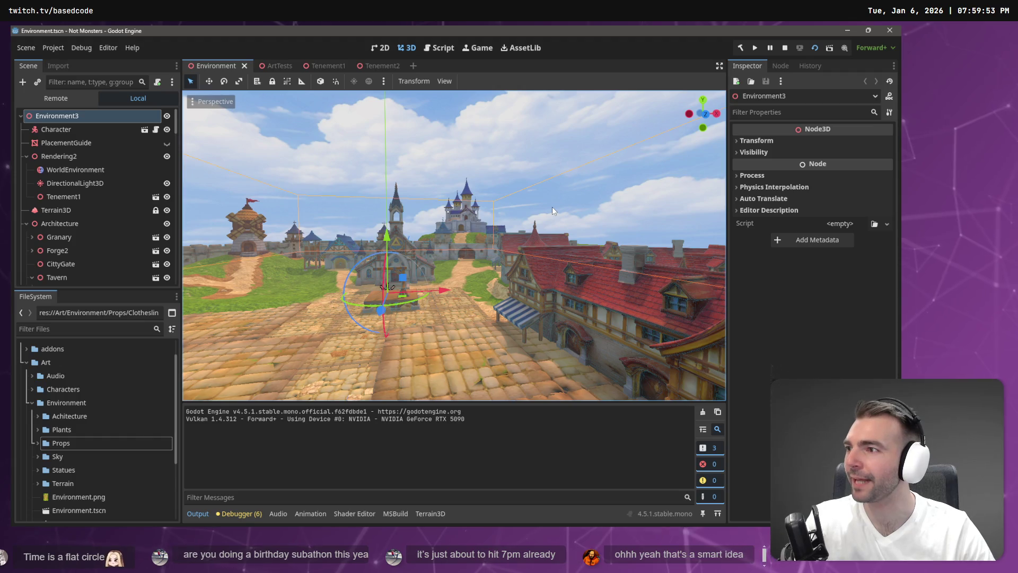
# Fly the viewport camera past the gallows, church and plaza into the barrel-lined clothesline street
pyautogui.press('w')
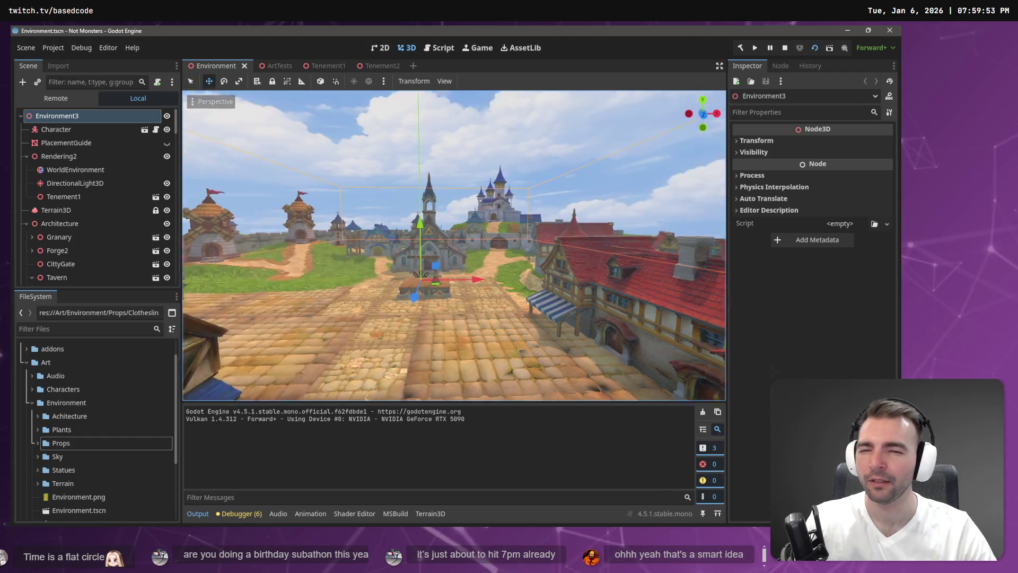
pyautogui.press('w')
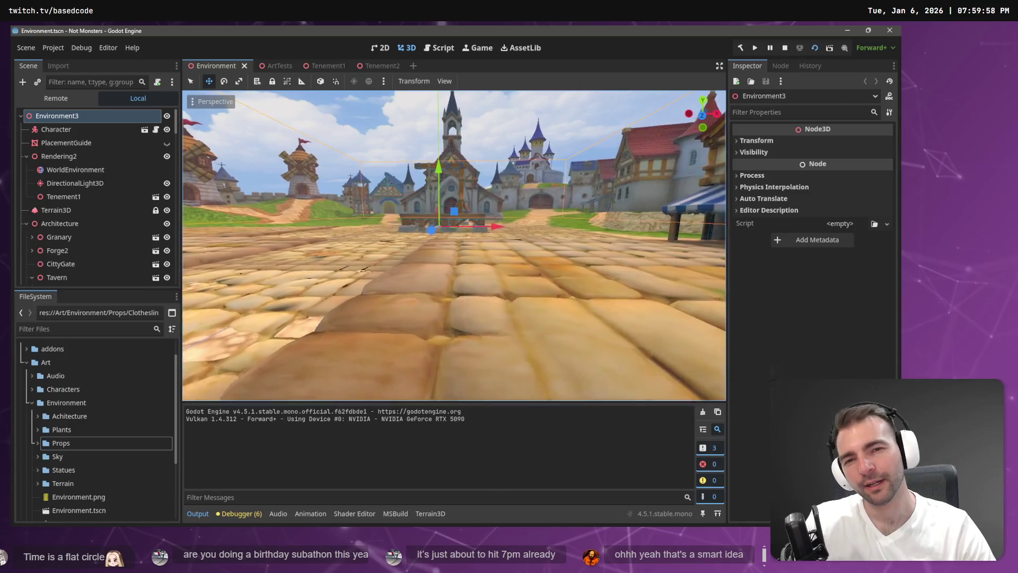
pyautogui.press('w')
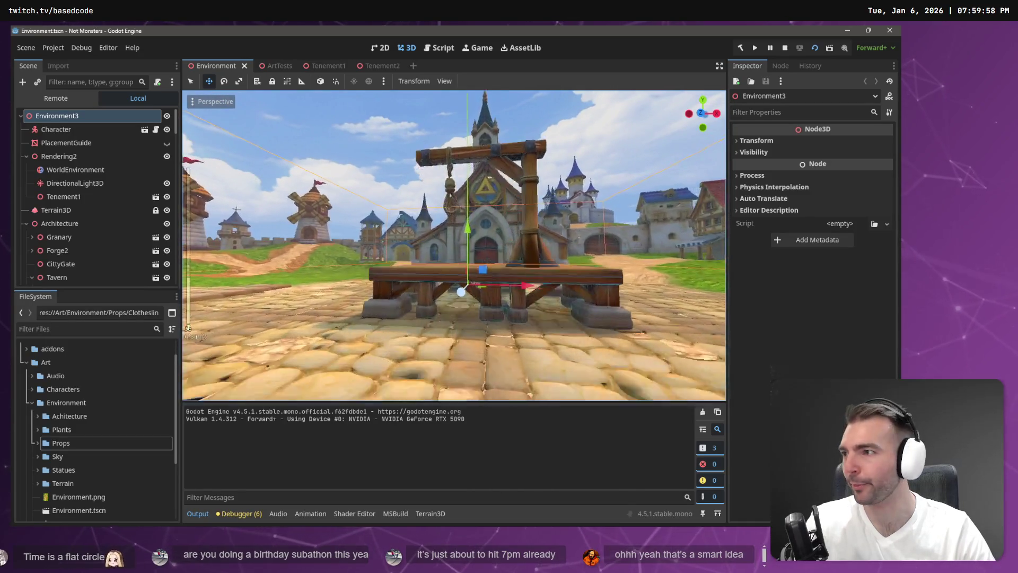
pyautogui.press('a')
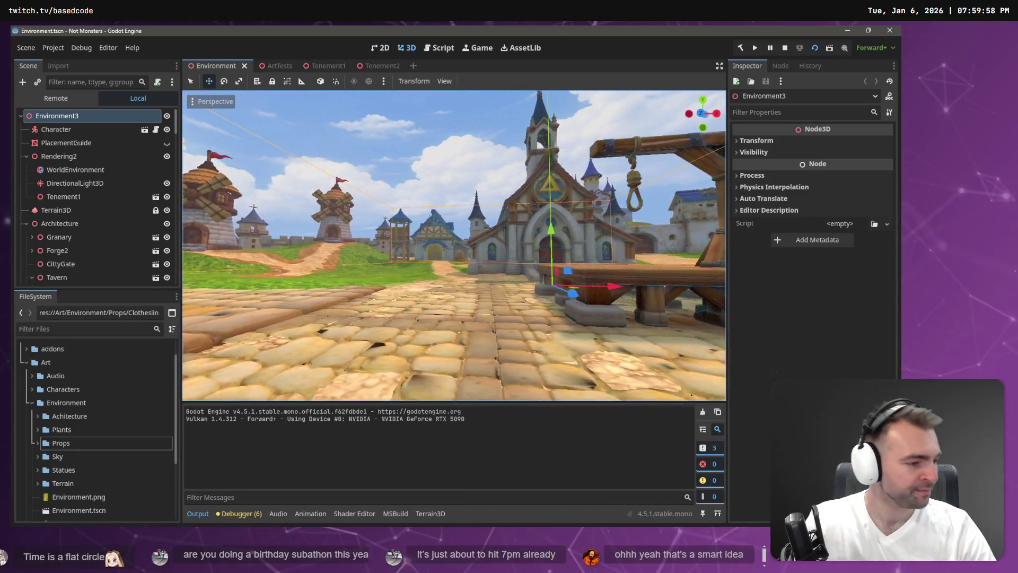
pyautogui.press('a')
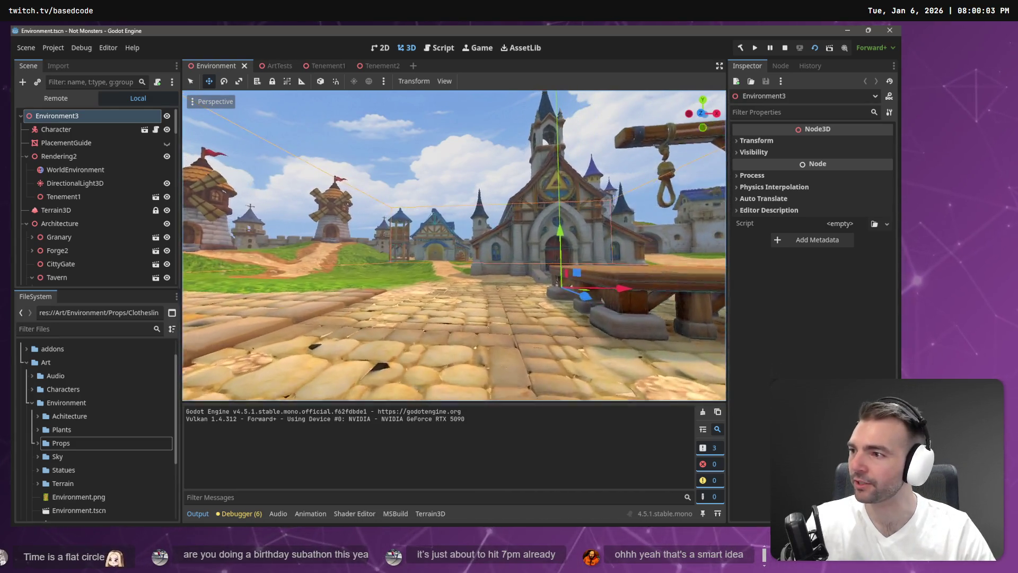
pyautogui.press('a')
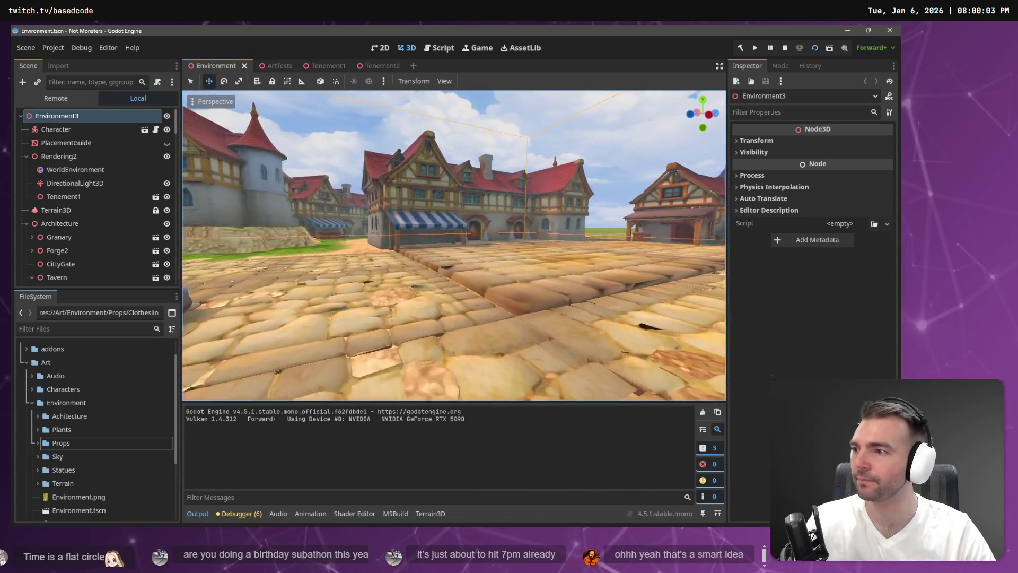
pyautogui.press('a')
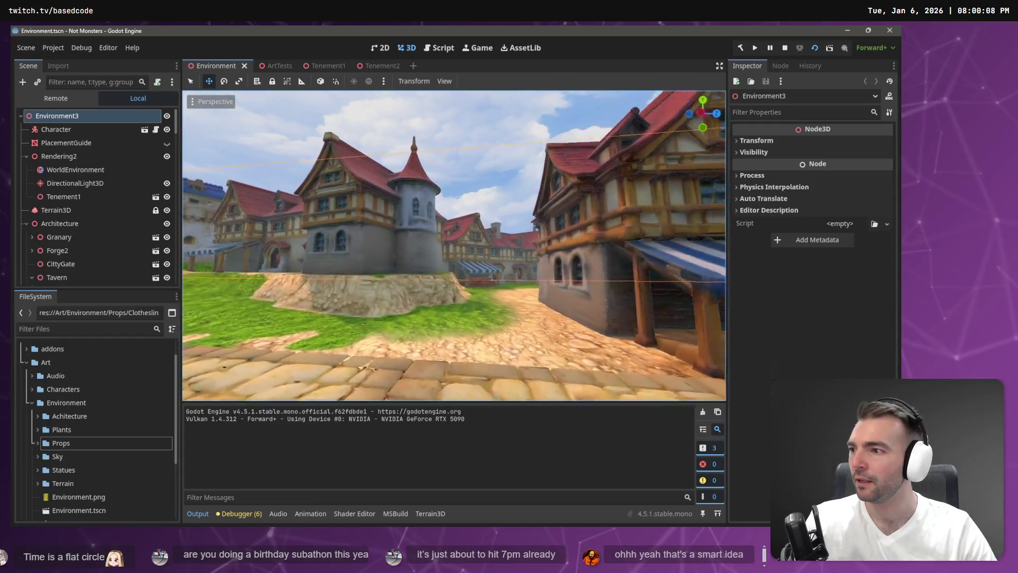
pyautogui.press('a')
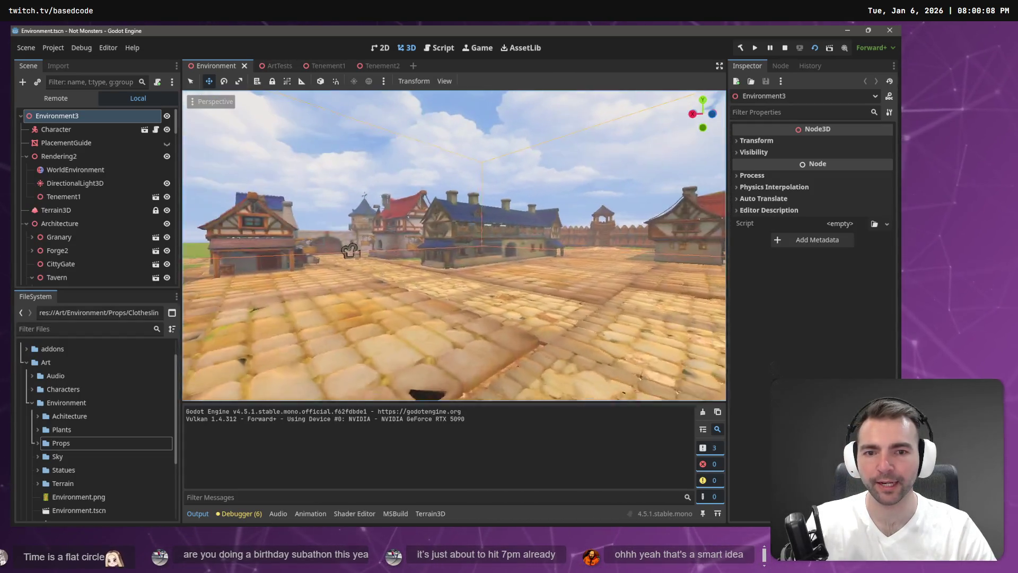
pyautogui.press('w')
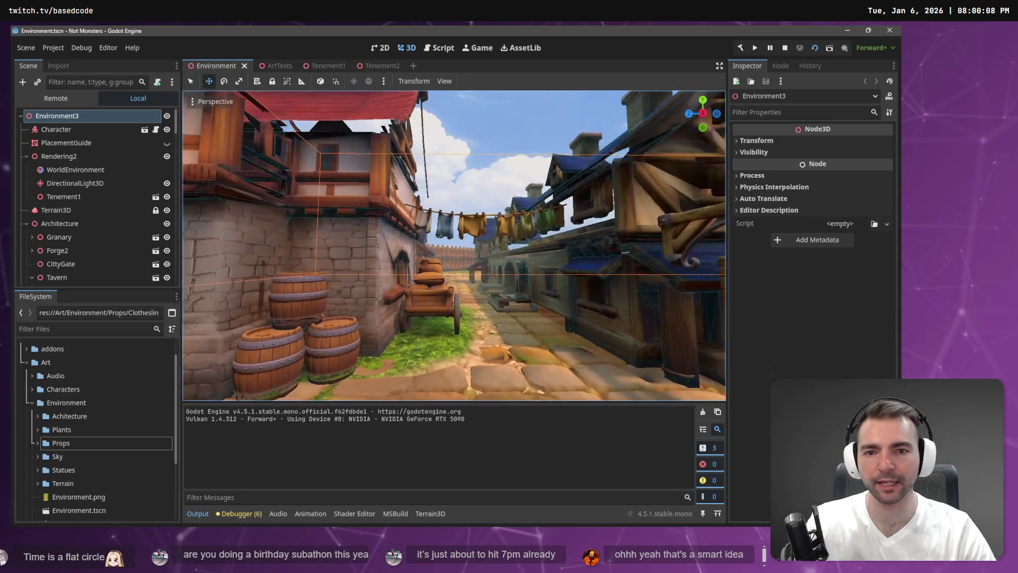
pyautogui.press('w')
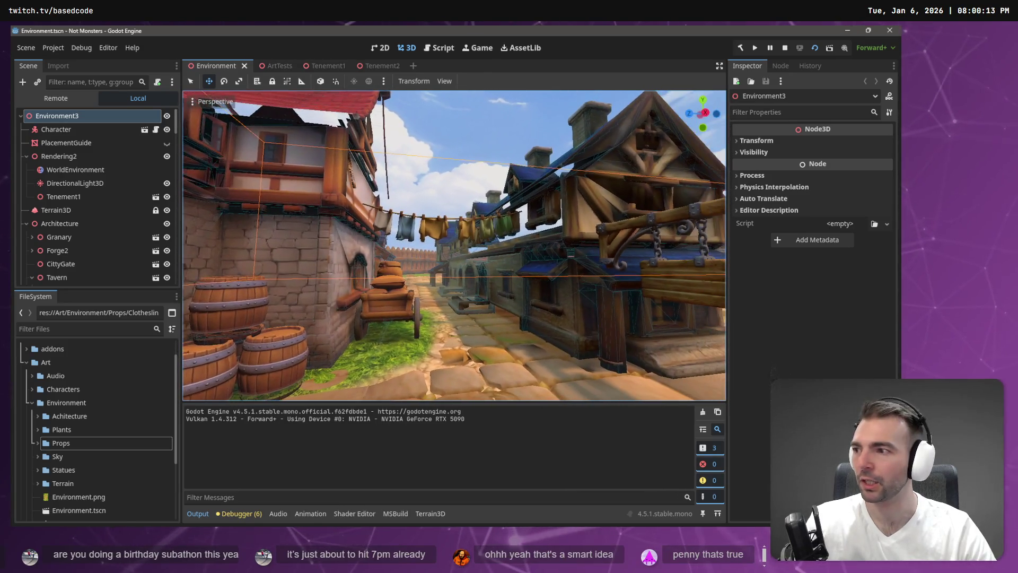
pyautogui.hotkey('alt', 'Tab')
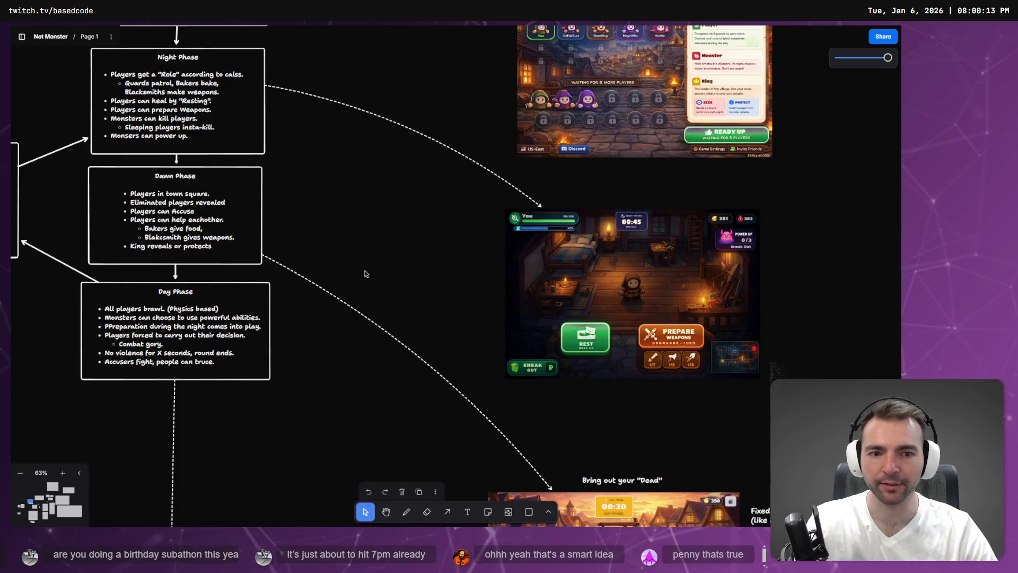
# Pan the tldraw board over to the Architecture frame, briefly checking ChatGPT
pyautogui.scroll(-10, 365, 273)
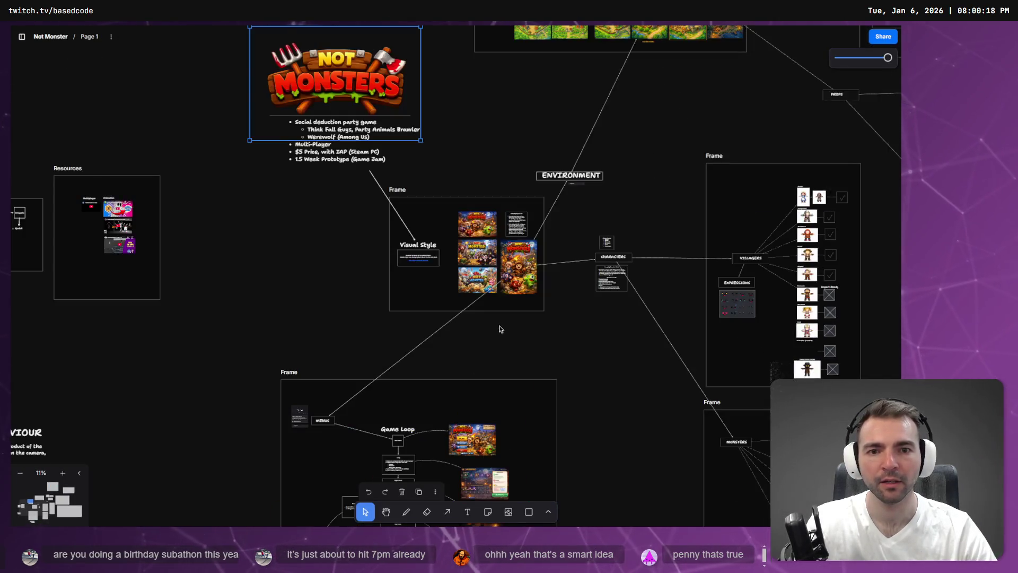
pyautogui.scroll(-5, 500, 329)
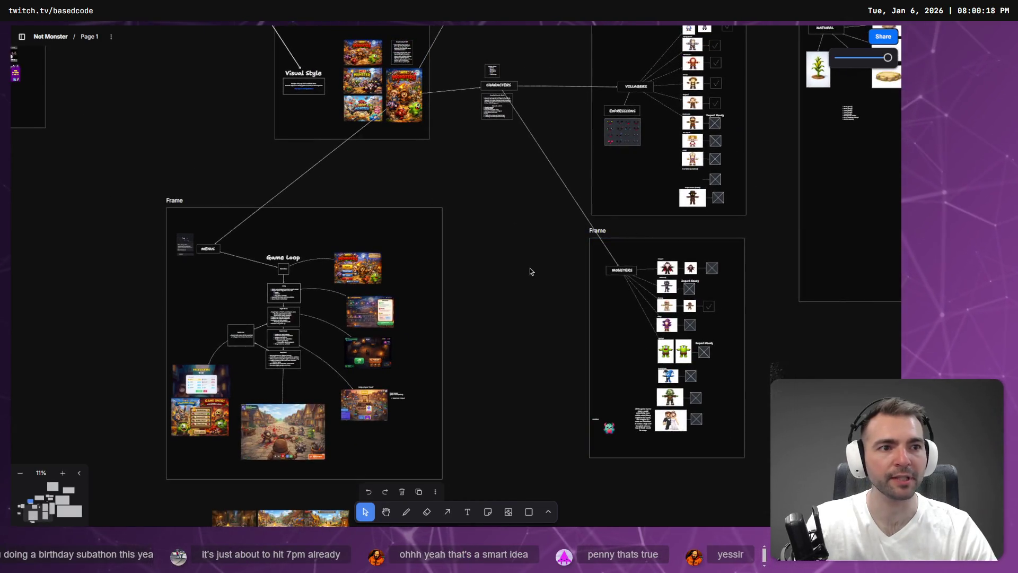
pyautogui.hotkey('alt', 'Tab')
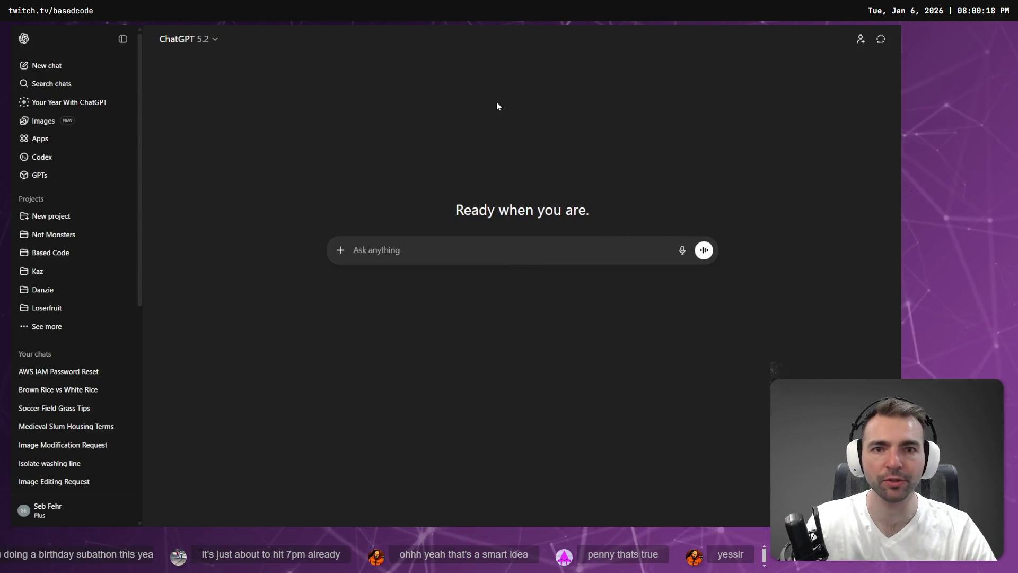
pyautogui.hotkey('alt', 'Tab')
pyautogui.scroll(5, 497, 103)
pyautogui.hscroll(10, 567, 193)
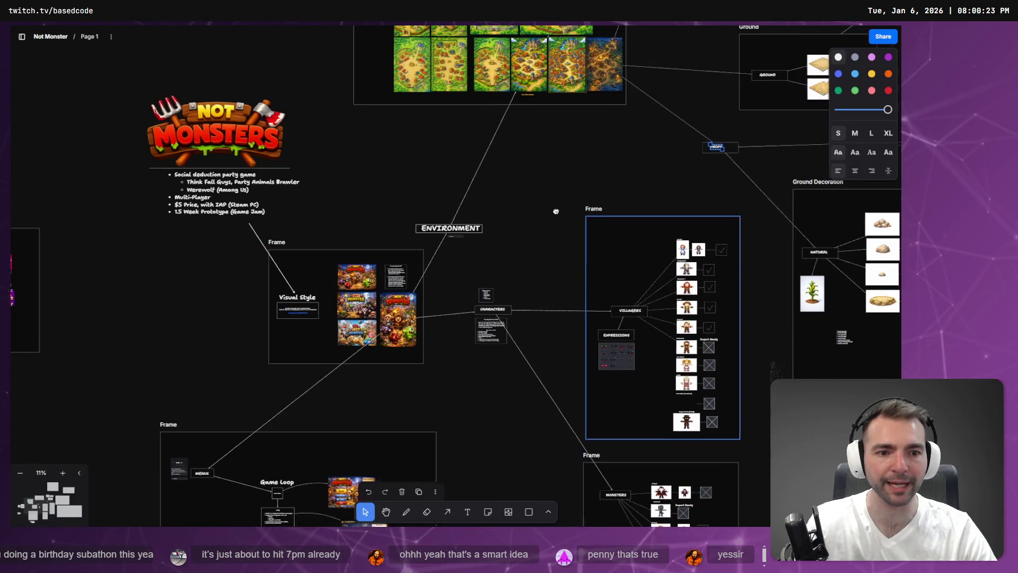
pyautogui.scroll(6, 500, 234)
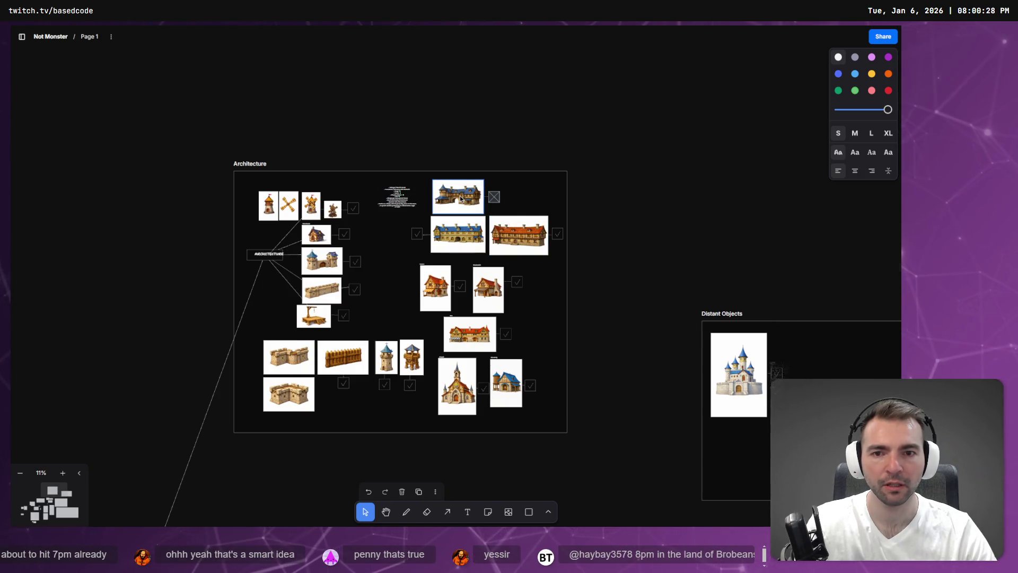
pyautogui.hotkey('ctrl', 'Tab')
pyautogui.hotkey('ctrl', 'Tab')
pyautogui.scroll(8, 451, 432)
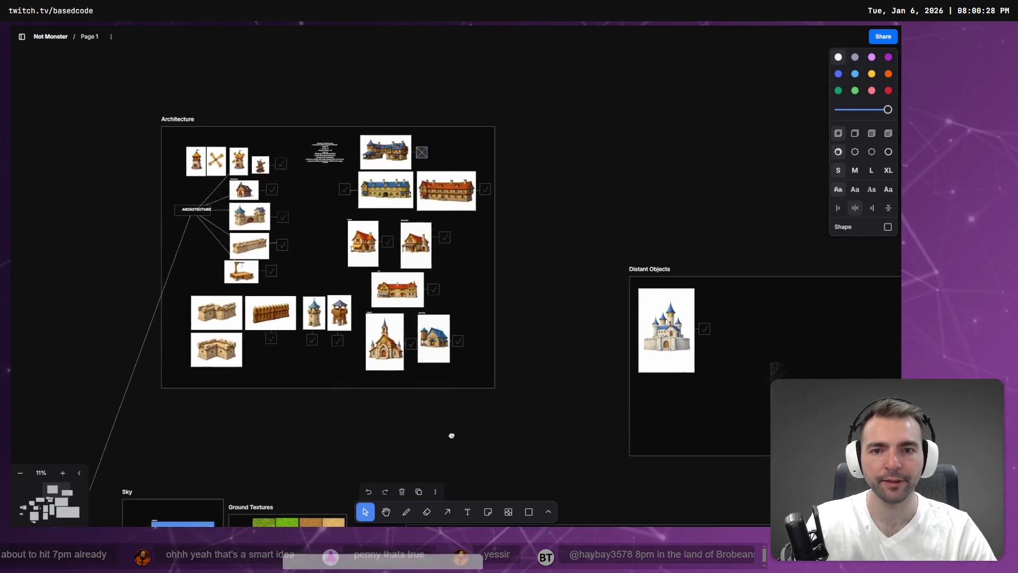
pyautogui.scroll(10, 371, 286)
# Download the original image of the blue-roofed building, then deselect it
pyautogui.click(416, 281)
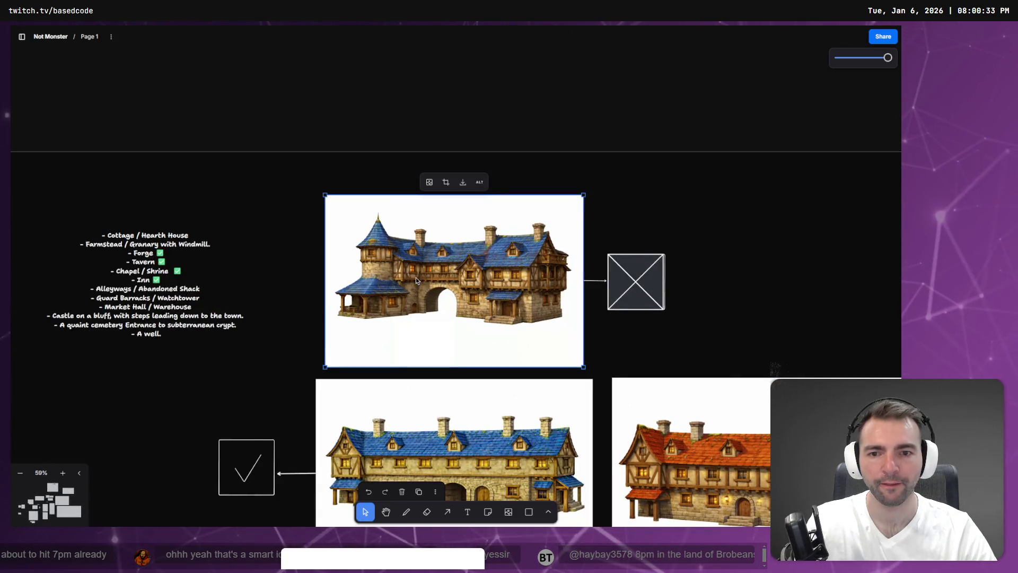
pyautogui.rightClick(412, 282)
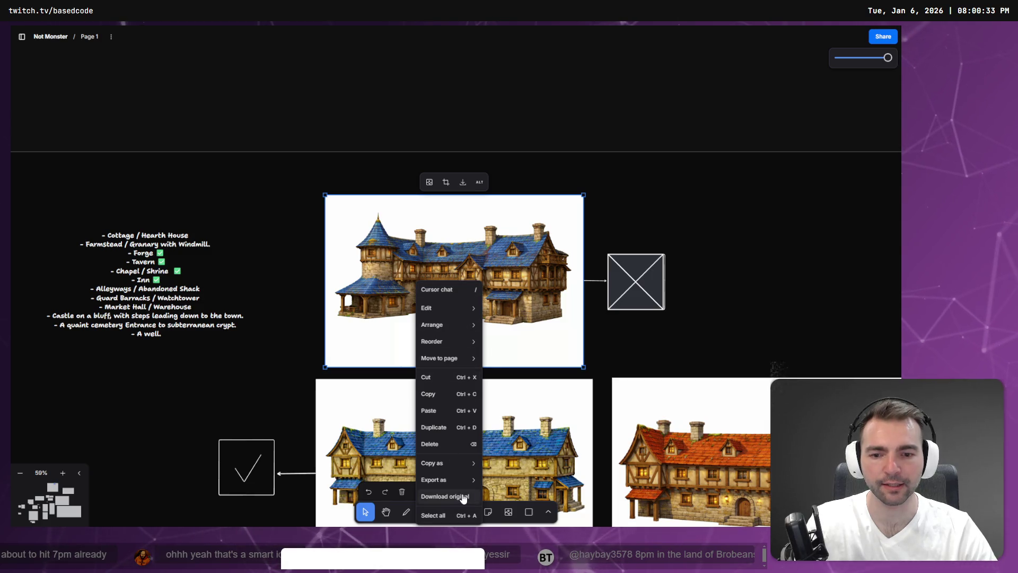
pyautogui.click(445, 489)
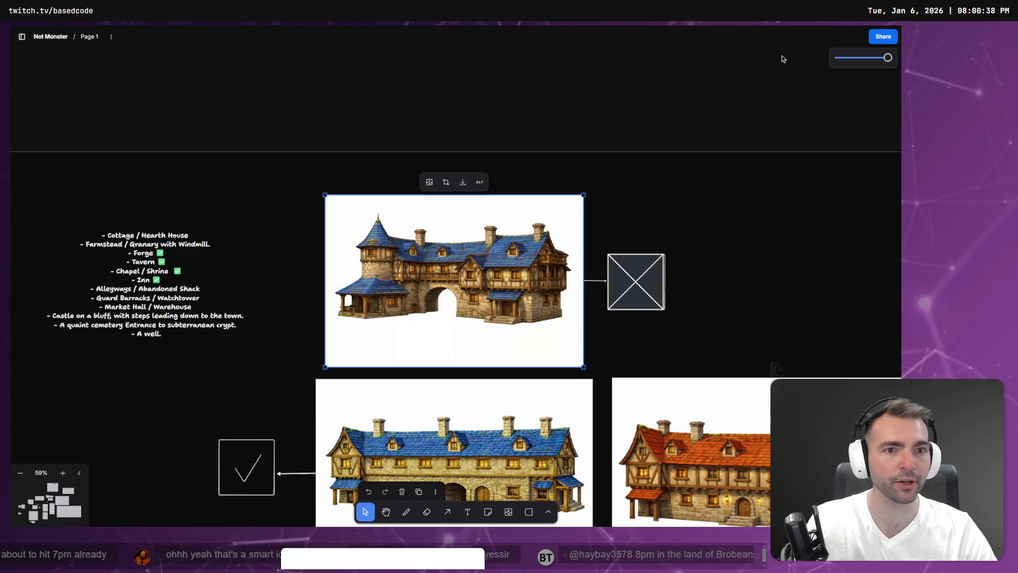
pyautogui.click(808, 180)
pyautogui.press('super+e')
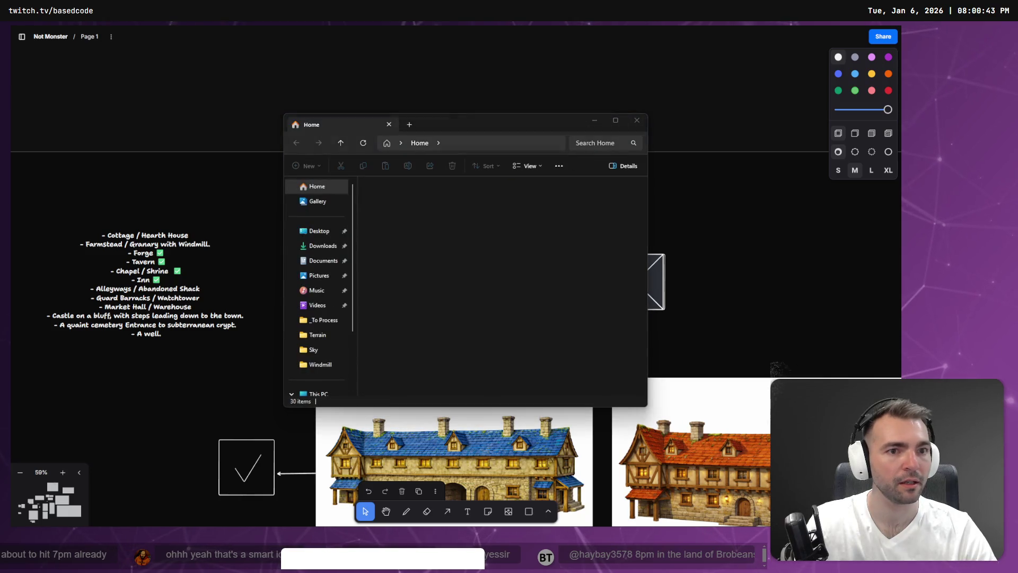
pyautogui.doubleClick(562, 212)
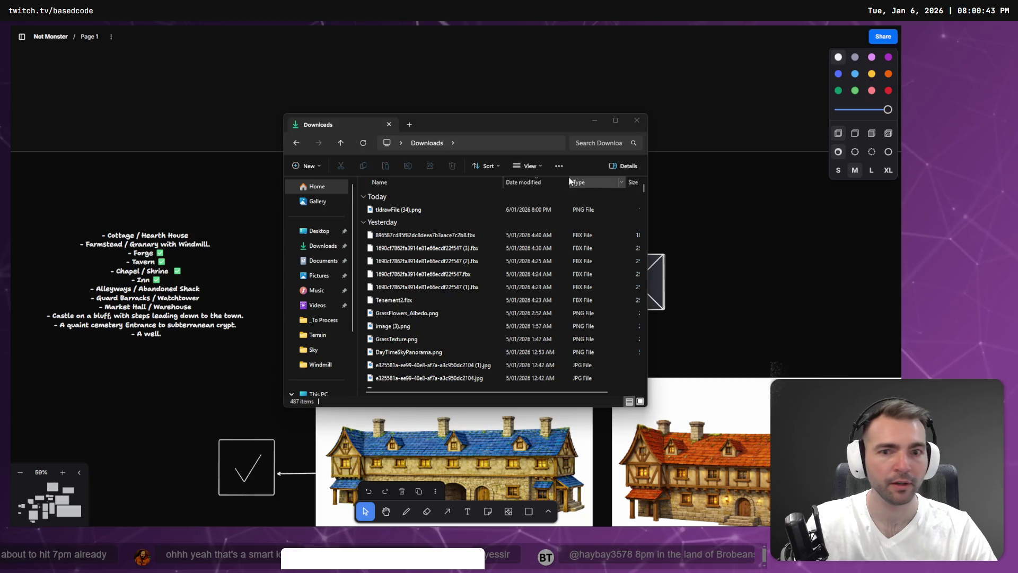
pyautogui.click(424, 210)
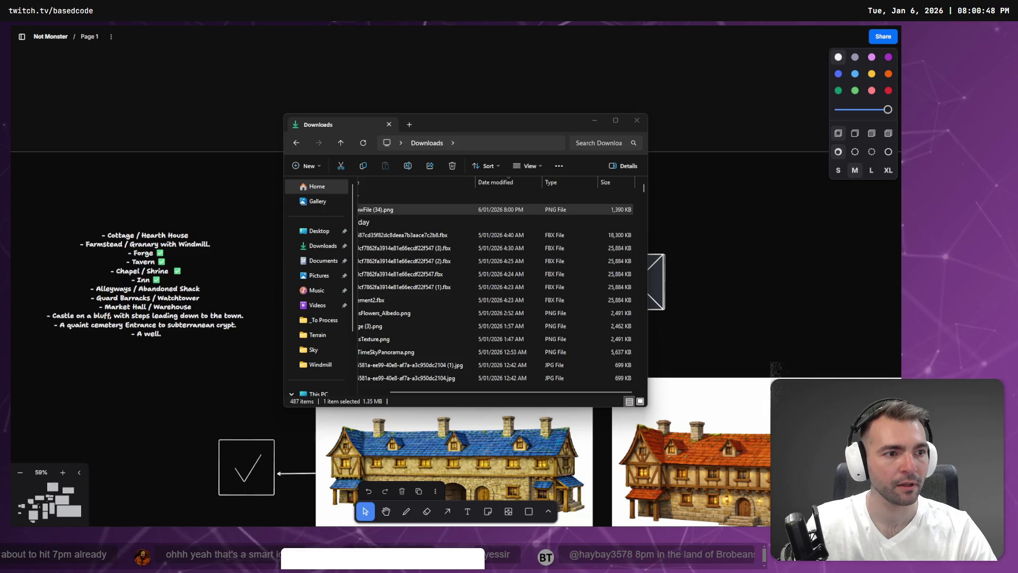
pyautogui.click(637, 120)
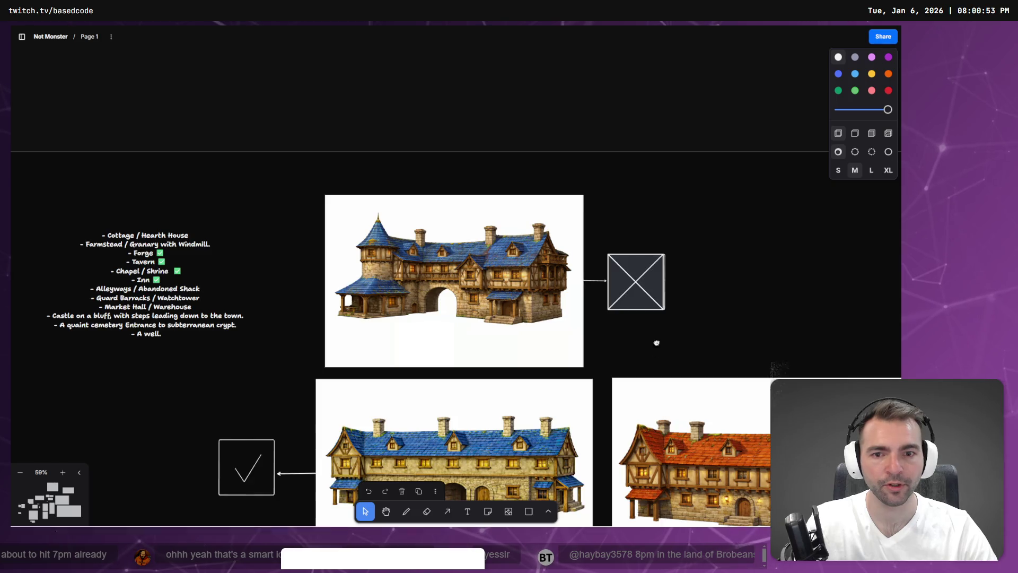
# Switch to ChatGPT and delete the AWS IAM Password Reset chat
pyautogui.scroll(-5, 657, 342)
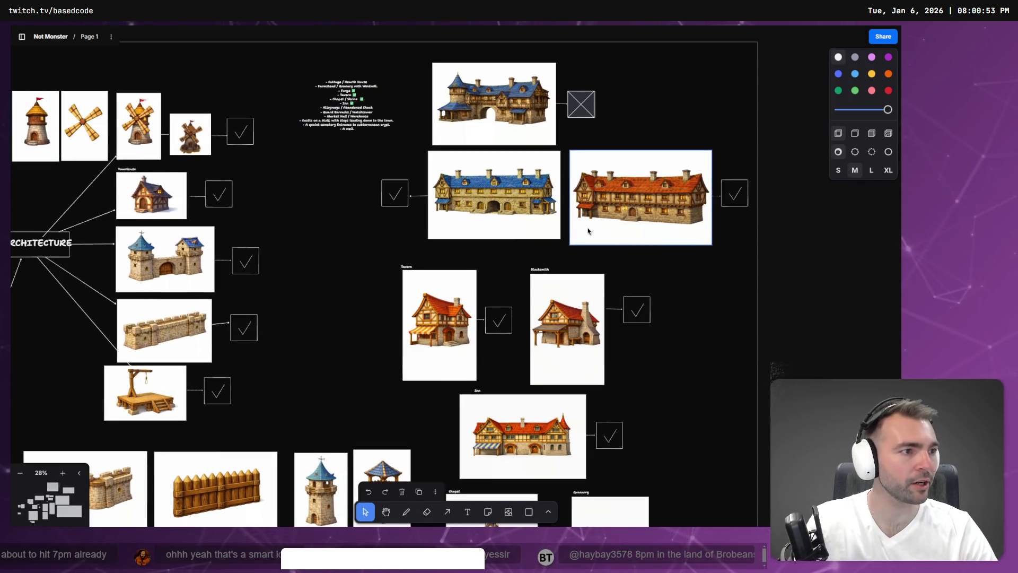
pyautogui.hotkey('ctrl', 'Tab')
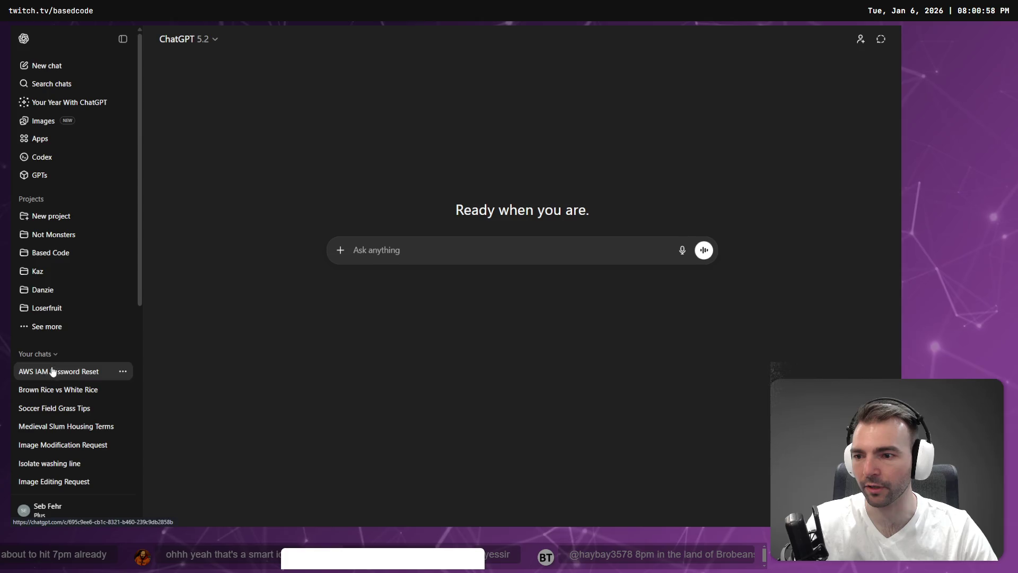
pyautogui.click(122, 373)
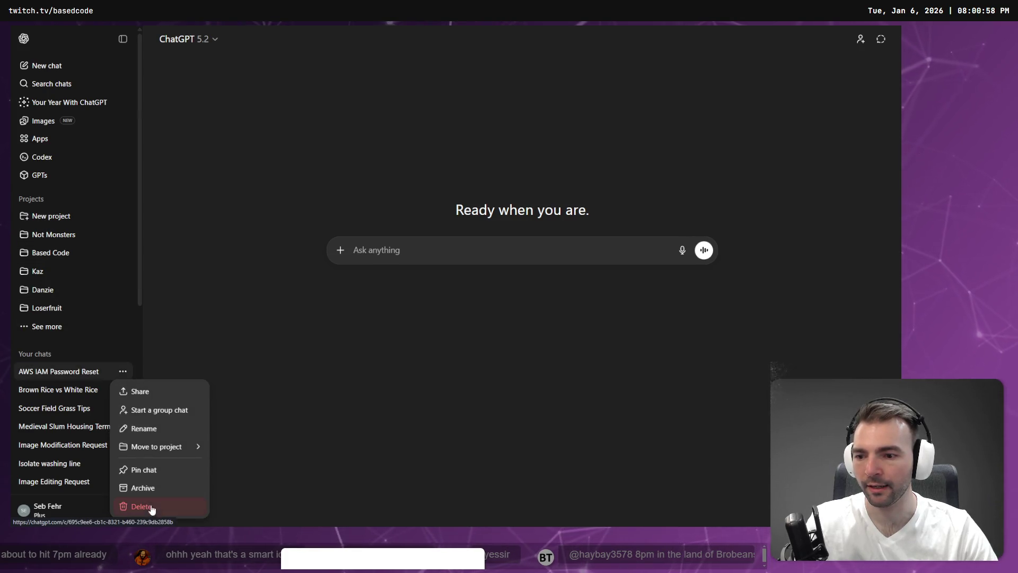
pyautogui.click(150, 507)
pyautogui.click(544, 281)
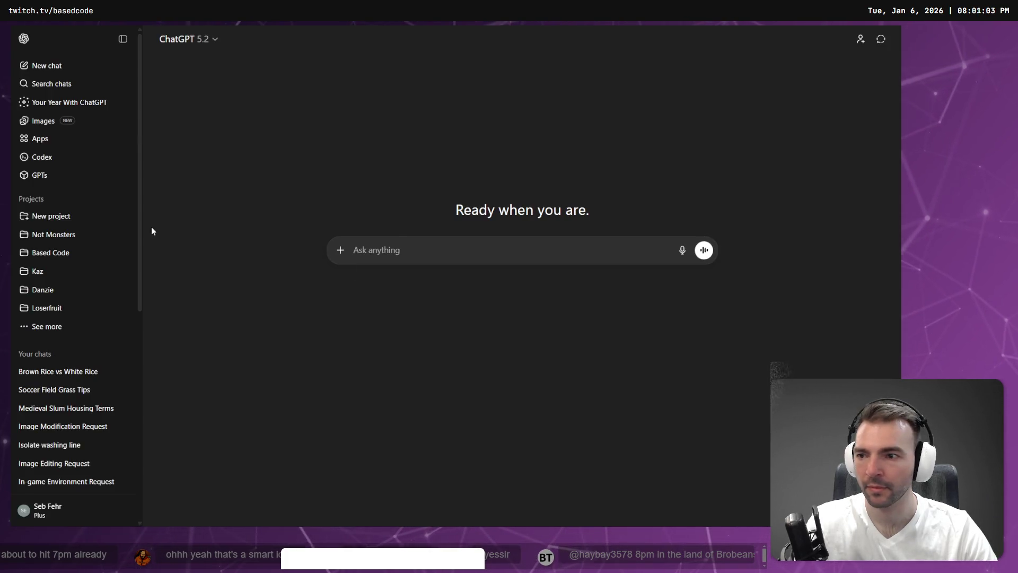
# Open the Not Monsters environment layout and textures chat in a wider, windowed view
pyautogui.click(53, 234)
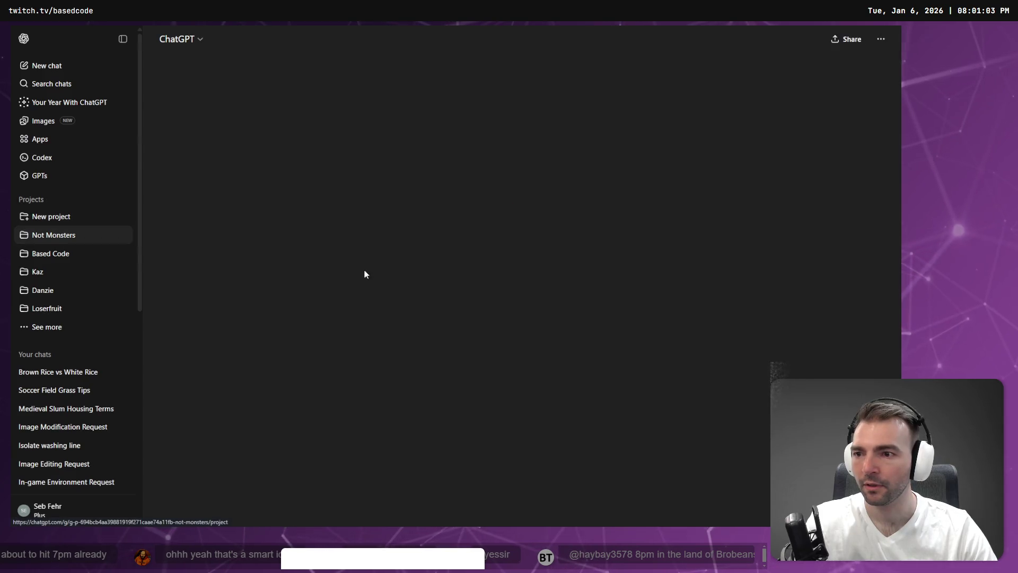
pyautogui.click(122, 39)
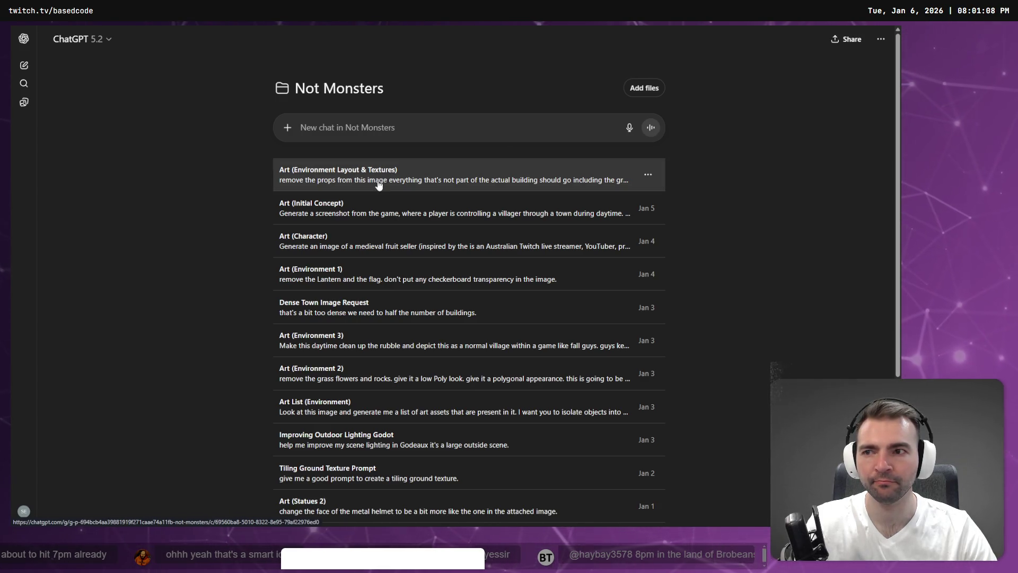
pyautogui.press('F11')
pyautogui.click(169, 32)
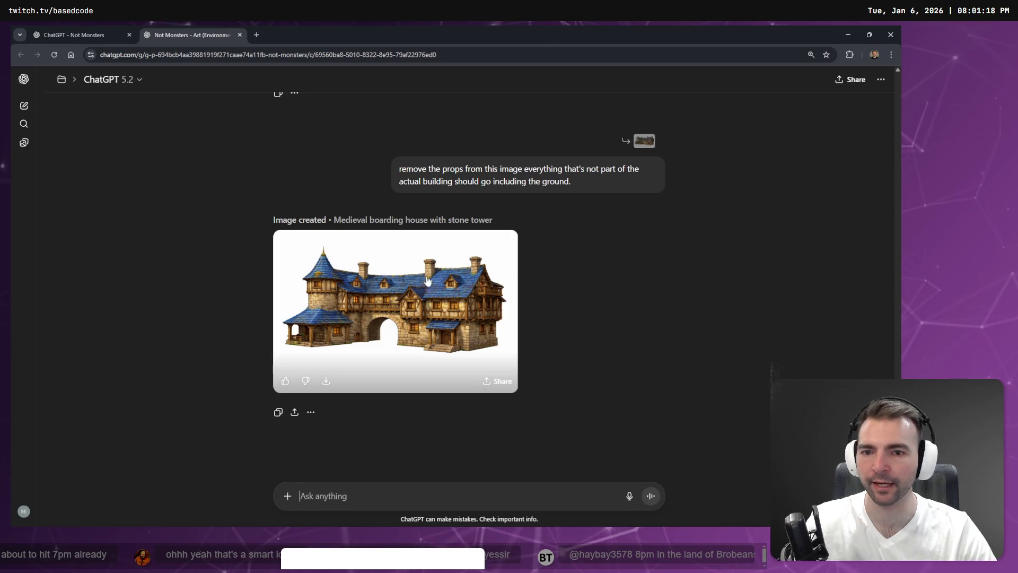
# Scroll through the boarding-house images down to the prop-free blue-roofed version
pyautogui.scroll(8, 459, 281)
pyautogui.scroll(-7, 451, 276)
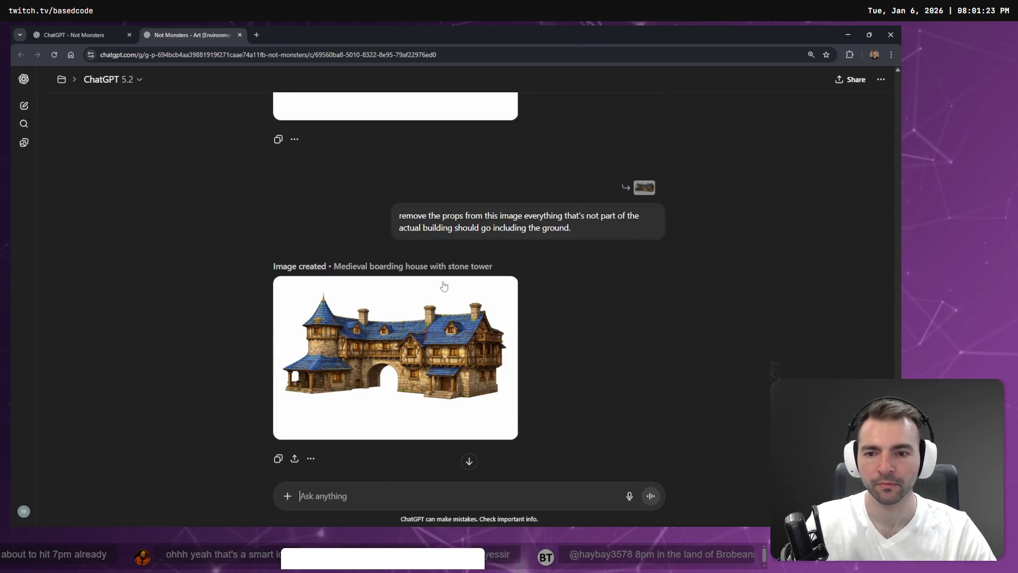
pyautogui.scroll(4, 434, 291)
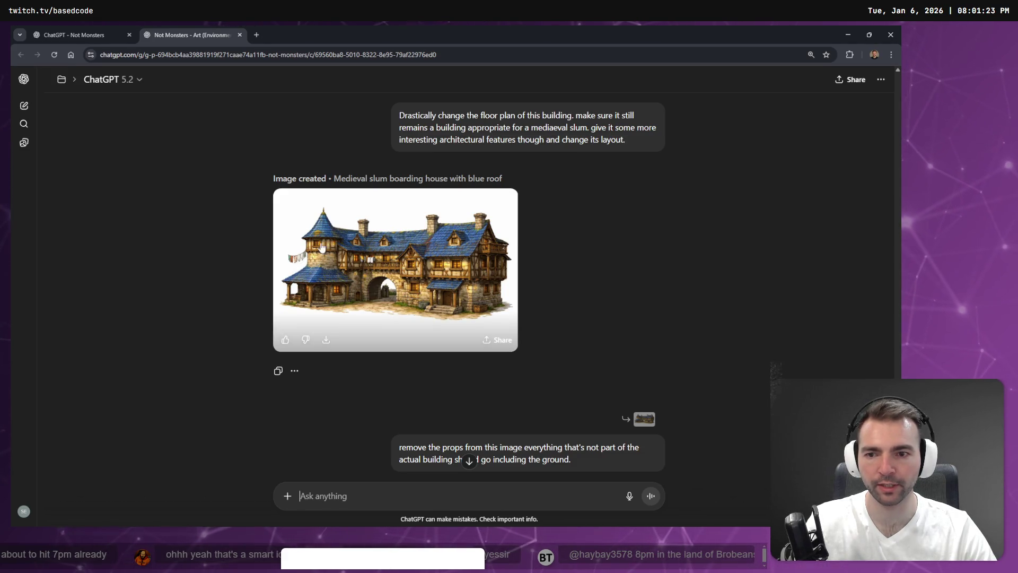
pyautogui.scroll(-5, 412, 333)
pyautogui.scroll(8, 440, 336)
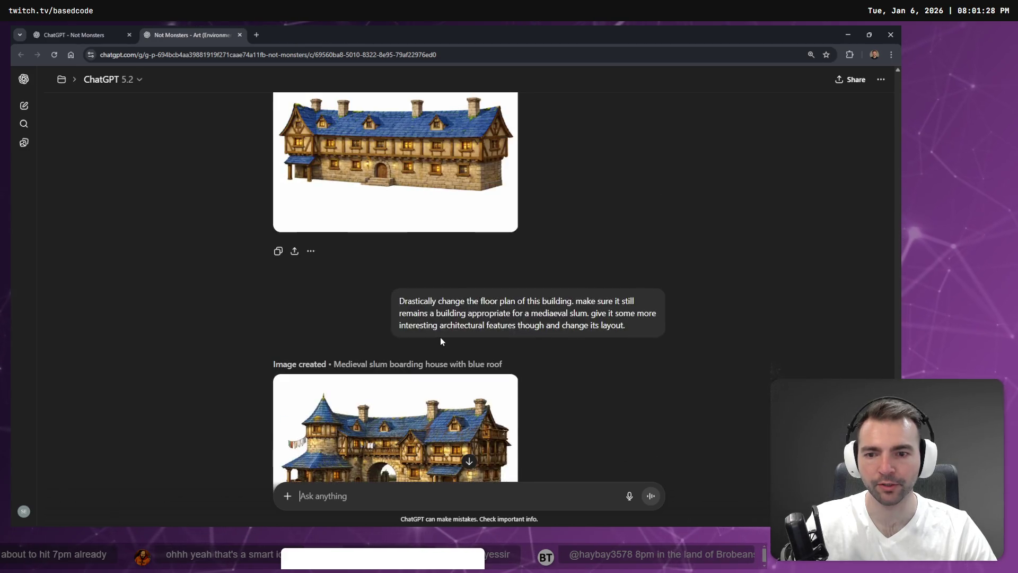
pyautogui.scroll(-6, 438, 335)
pyautogui.scroll(-1, 438, 334)
pyautogui.scroll(-2, 438, 338)
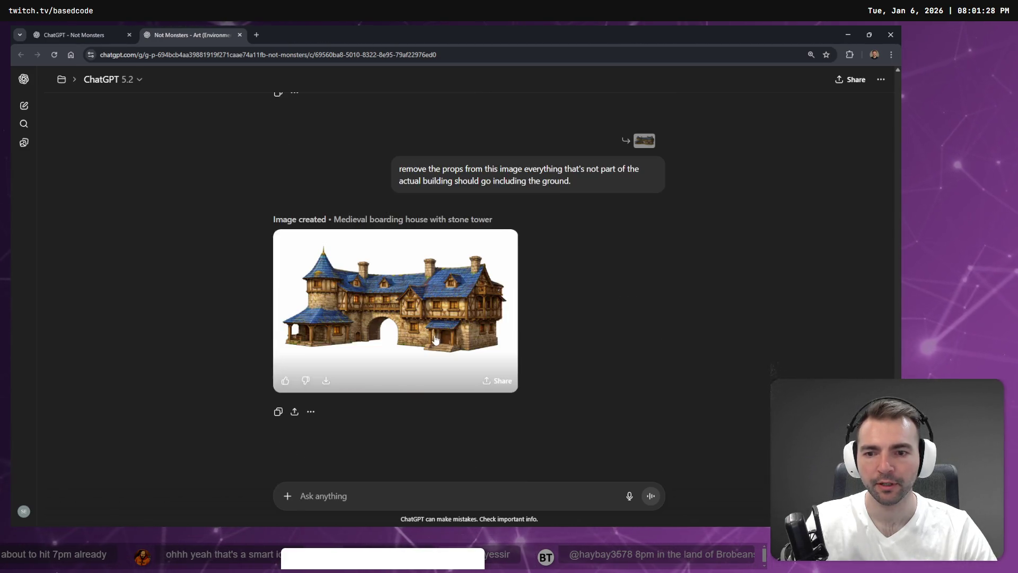
pyautogui.scroll(2, 451, 342)
pyautogui.scroll(10, 451, 342)
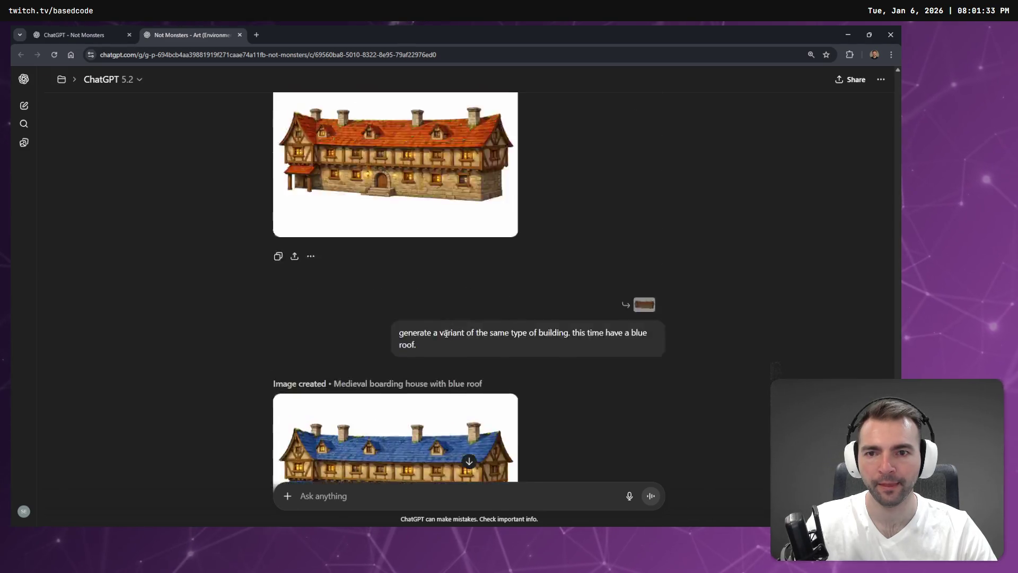
pyautogui.scroll(-11, 447, 330)
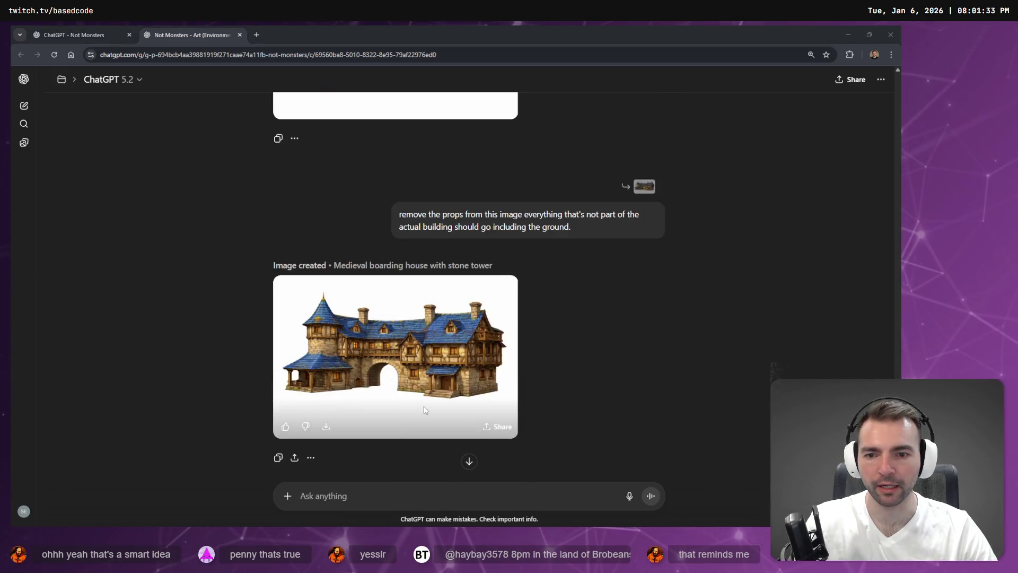
pyautogui.hotkey('alt', 'Tab')
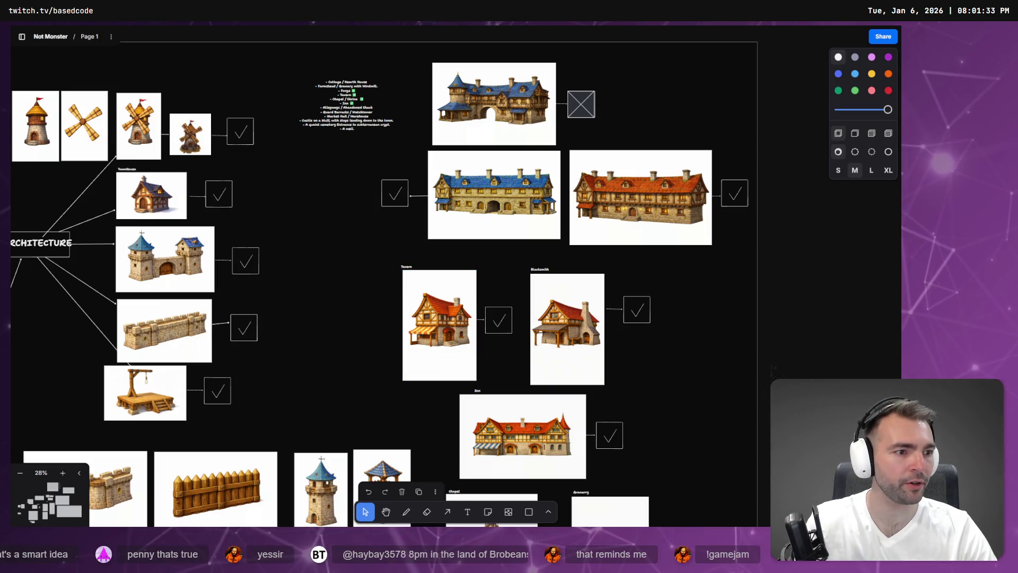
# Fly the camera back to the plaza and toward a house, then tilt down onto the cobblestone street
pyautogui.hotkey('alt', 'Tab')
pyautogui.press('s')
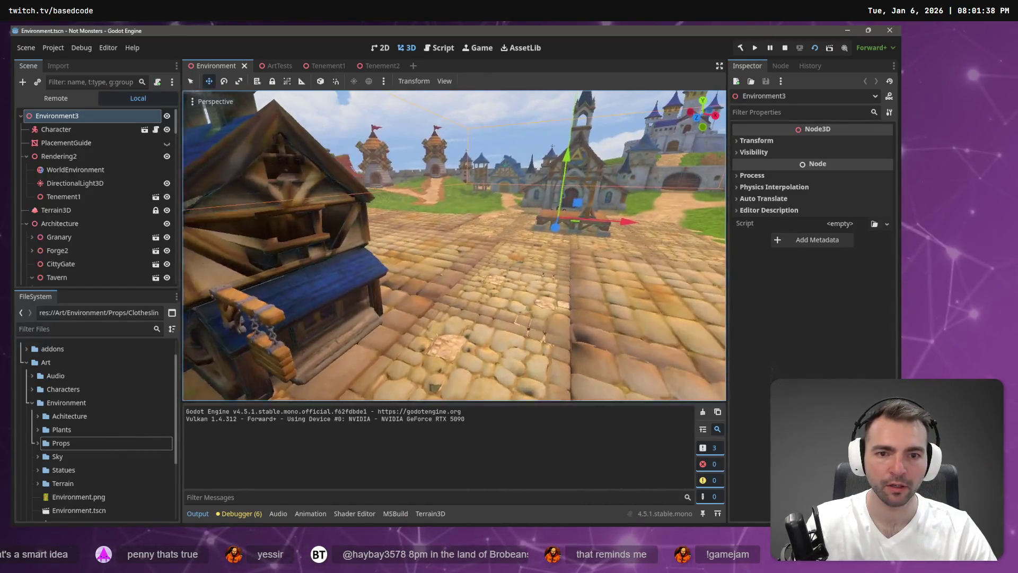
pyautogui.press('w')
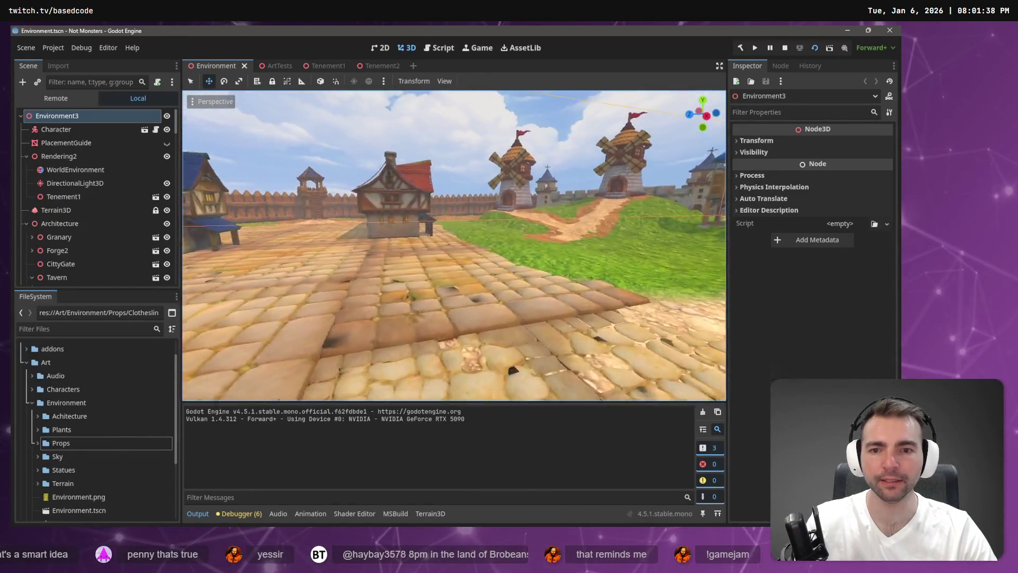
pyautogui.hotkey('alt', 'Tab')
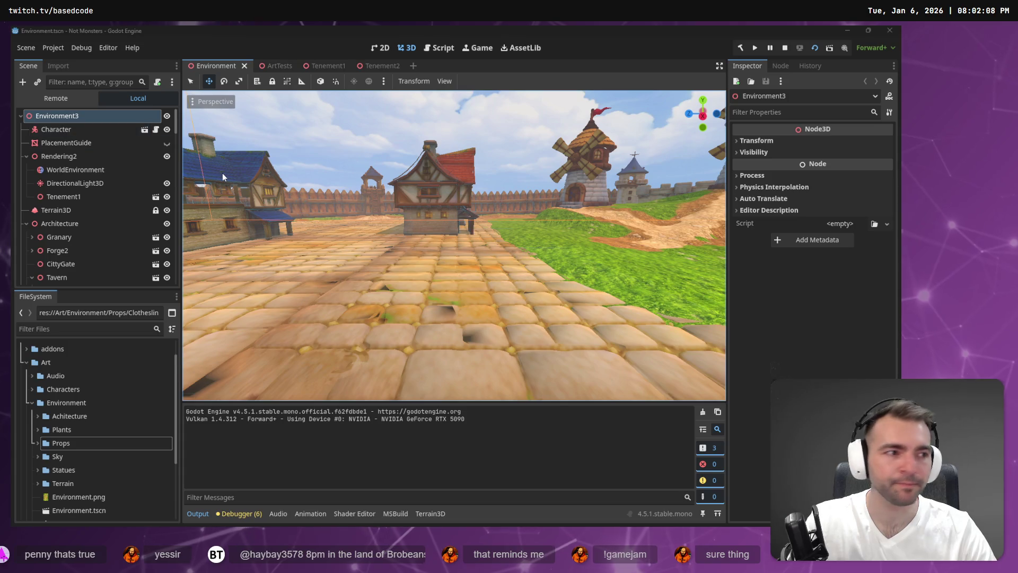
pyautogui.hotkey('alt', 'Tab')
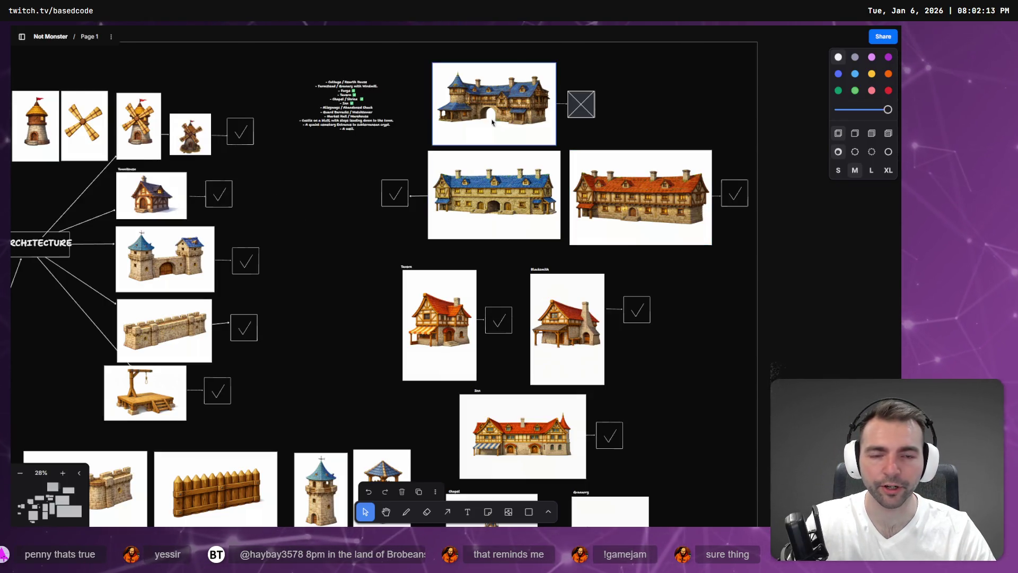
pyautogui.hotkey('alt', 'Tab')
pyautogui.moveTo(505, 155)
pyautogui.mouseDown()
pyautogui.moveTo(504, 191)
pyautogui.moveTo(456, 195)
pyautogui.moveTo(484, 253)
pyautogui.mouseUp()
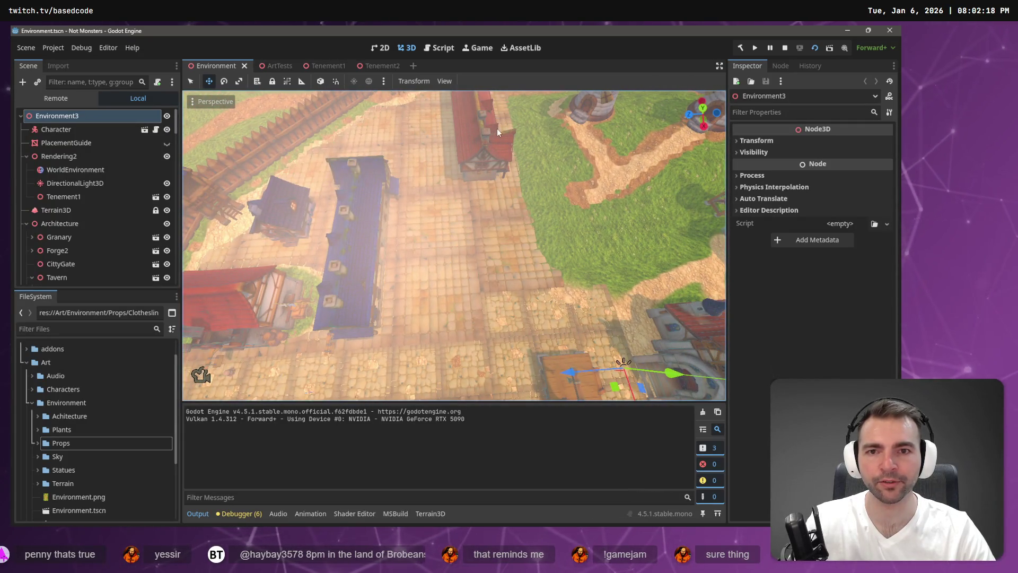
# Slide Tenement1 about 8.4 units along Z, check it at eye level, then return to tldraw
pyautogui.click(503, 173)
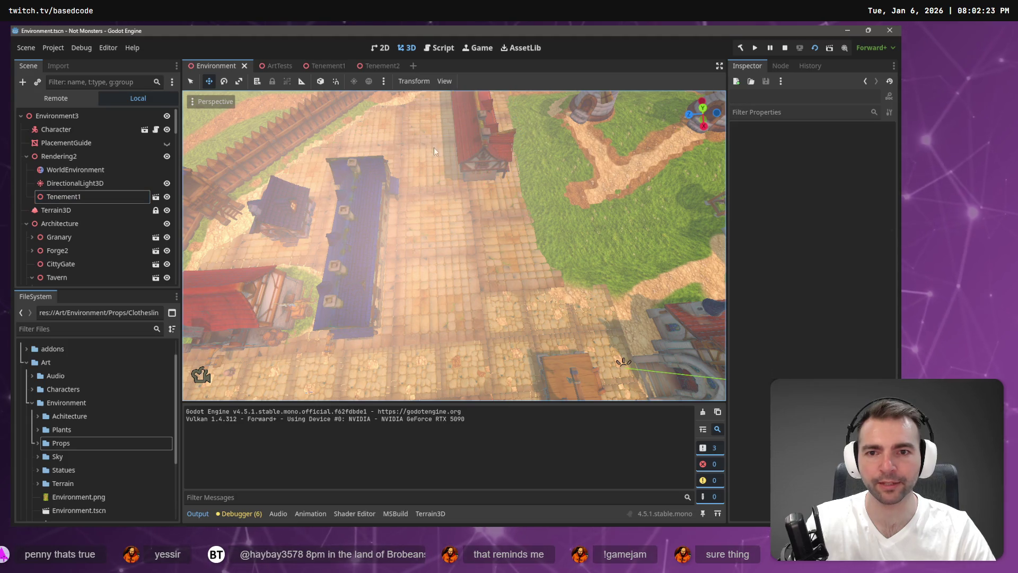
pyautogui.moveTo(429, 140)
pyautogui.mouseDown()
pyautogui.moveTo(376, 140)
pyautogui.moveTo(387, 141)
pyautogui.mouseUp()
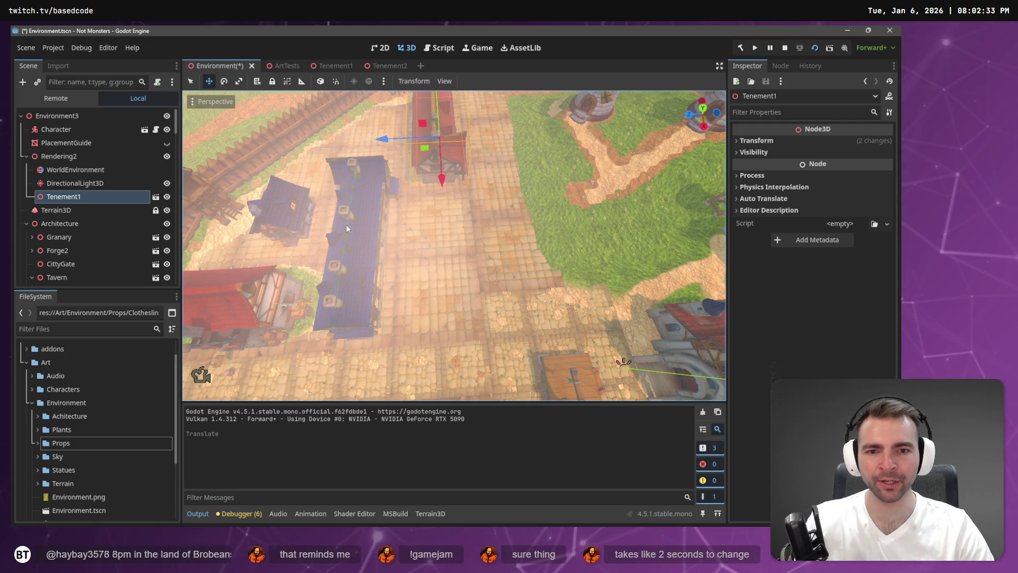
pyautogui.moveTo(484, 318)
pyautogui.mouseDown()
pyautogui.moveTo(469, 286)
pyautogui.moveTo(480, 167)
pyautogui.mouseUp()
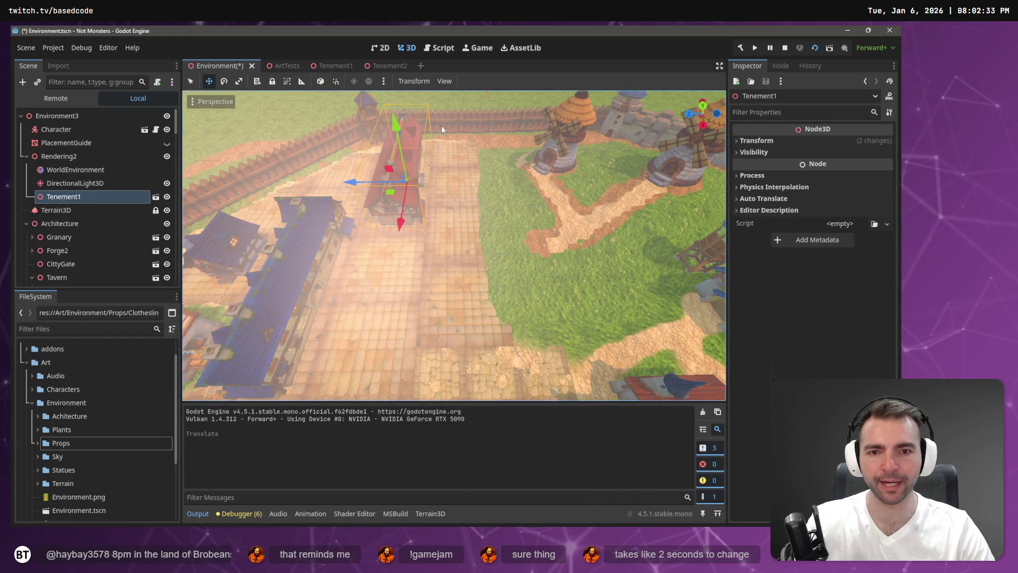
pyautogui.hotkey('alt', 'Tab')
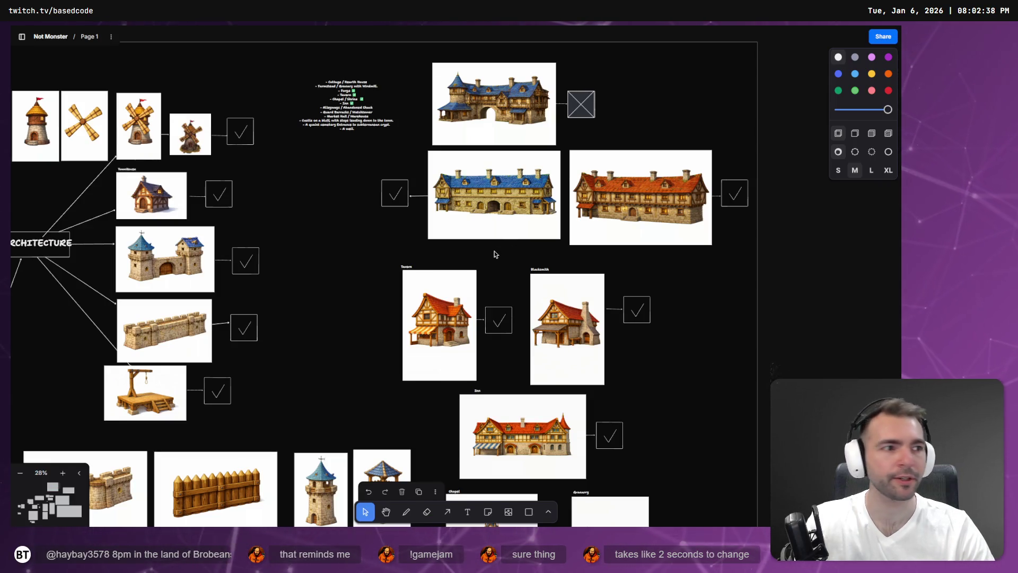
# Switch to the ChatGPT art chat and scroll back through the conversation history
pyautogui.hotkey('alt', 'Tab')
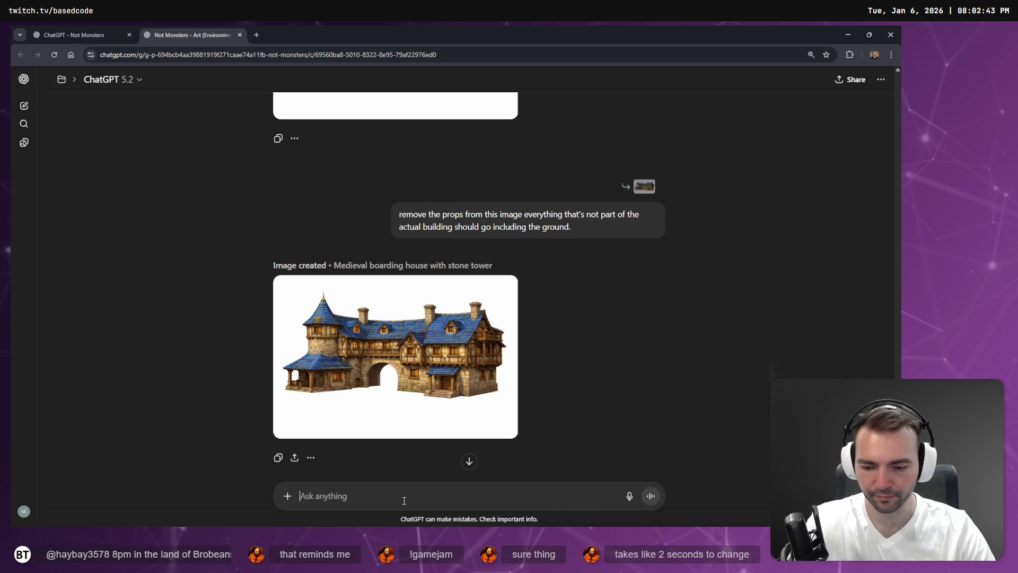
pyautogui.scroll(8, 533, 302)
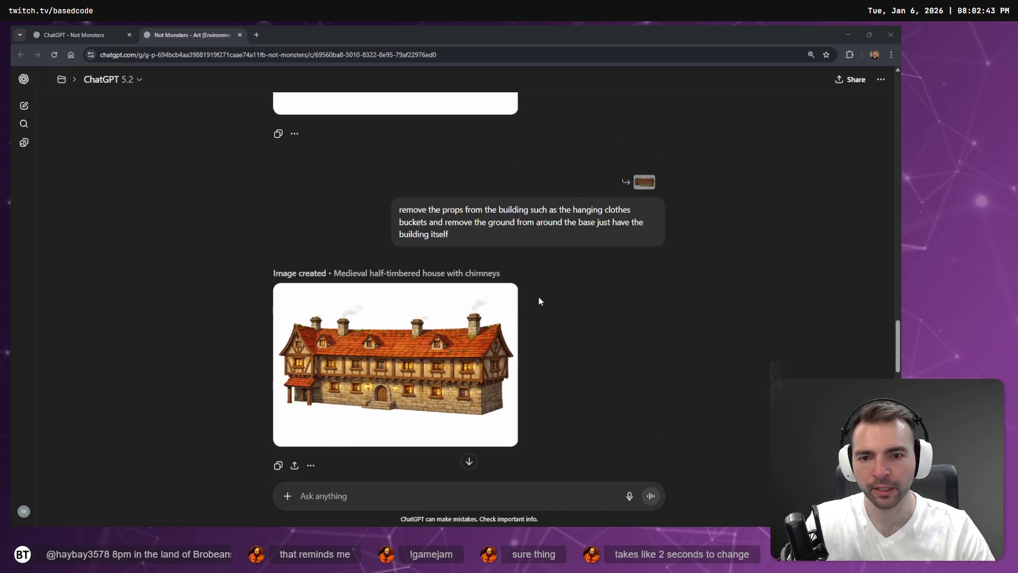
pyautogui.scroll(15, 546, 297)
pyautogui.scroll(-11, 540, 296)
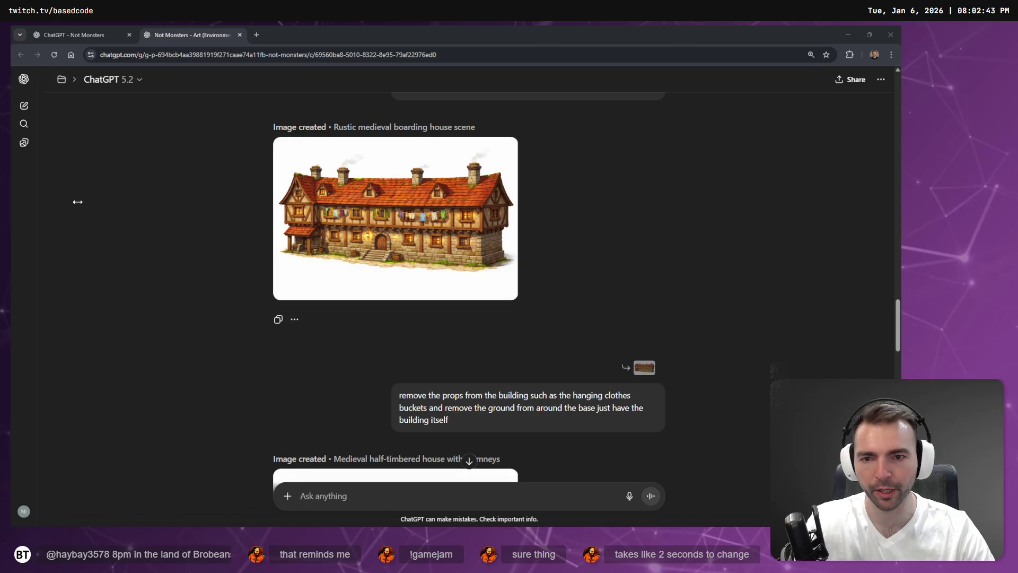
pyautogui.scroll(-15, 388, 234)
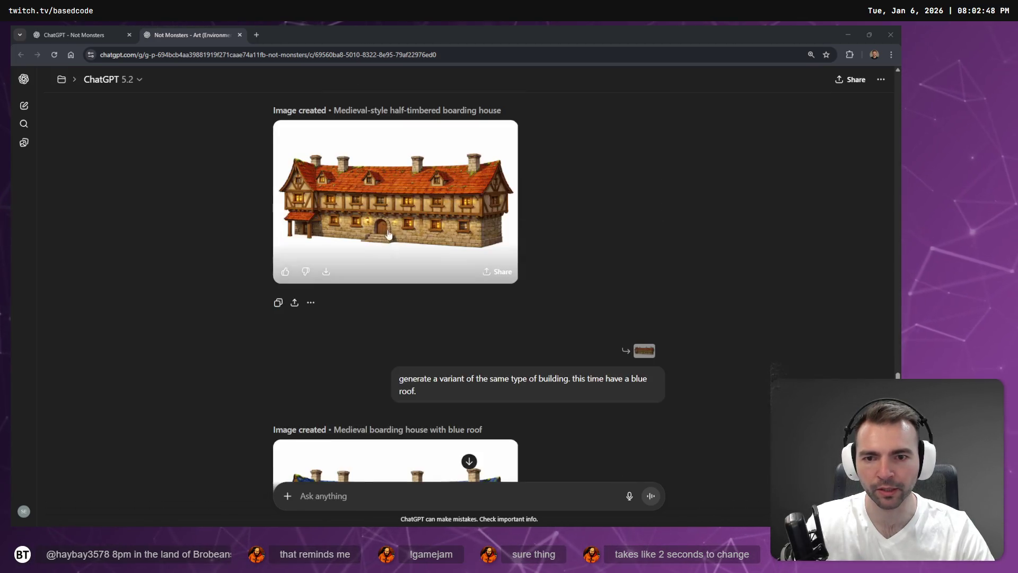
pyautogui.scroll(-15, 403, 233)
pyautogui.scroll(6, 425, 257)
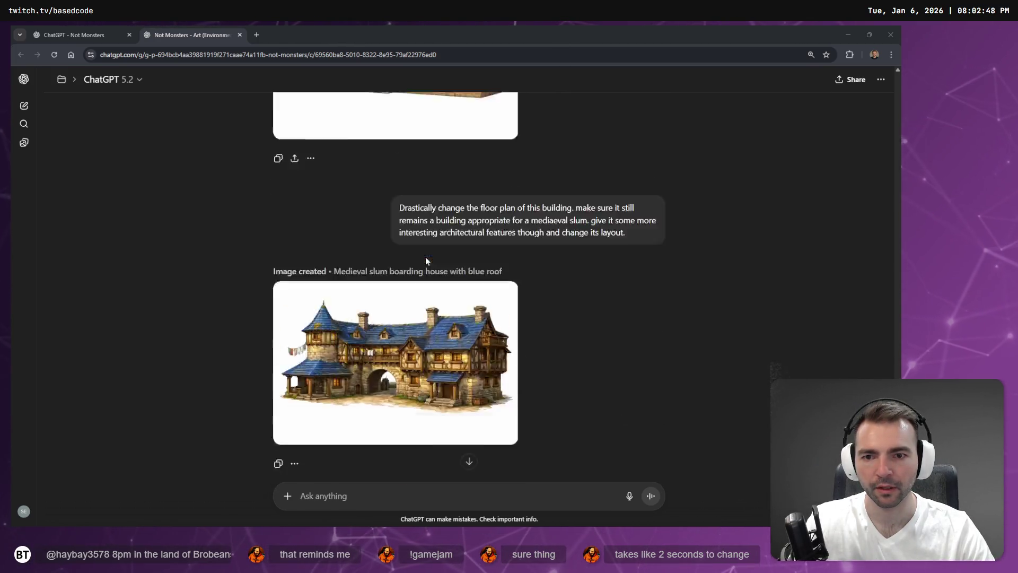
pyautogui.scroll(5, 426, 257)
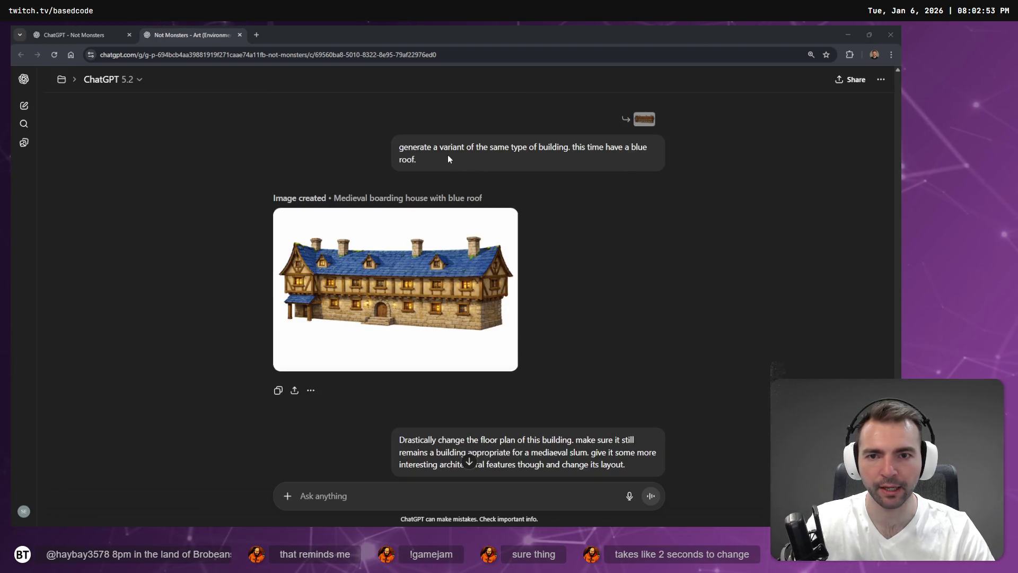
pyautogui.scroll(6, 549, 159)
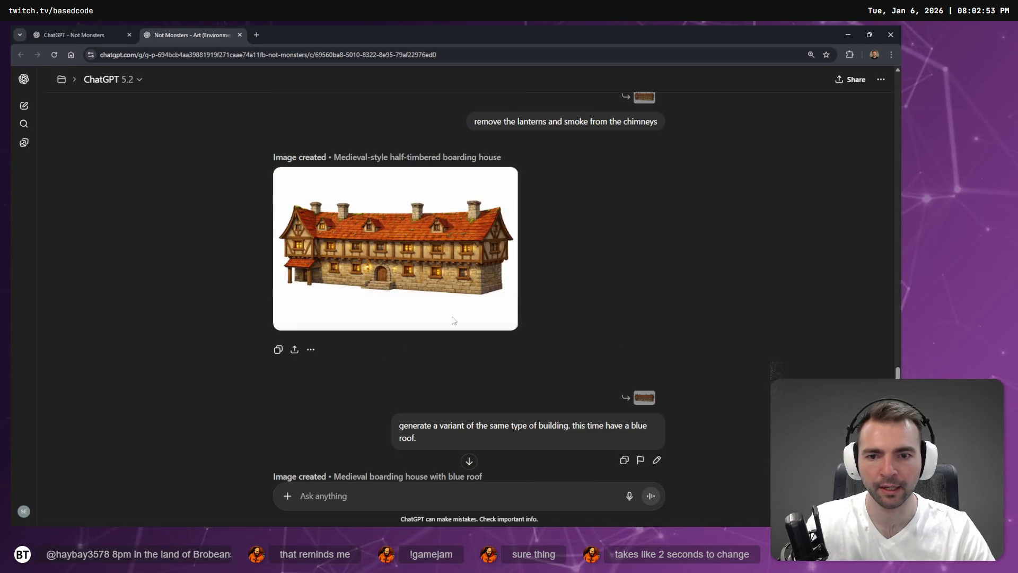
pyautogui.scroll(6, 568, 162)
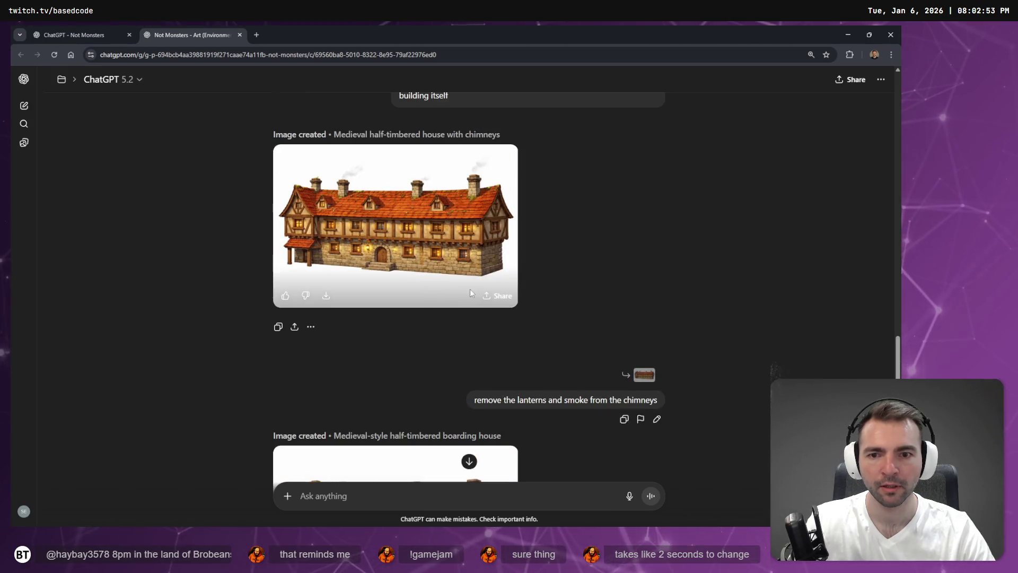
pyautogui.scroll(5, 476, 235)
pyautogui.scroll(-1, 525, 297)
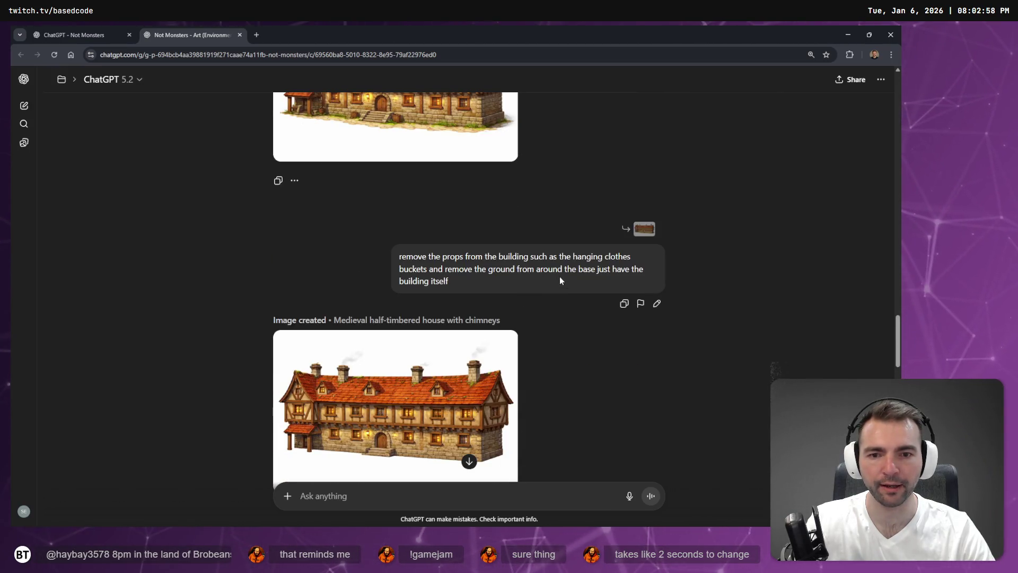
pyautogui.scroll(4, 560, 280)
pyautogui.scroll(-2, 502, 347)
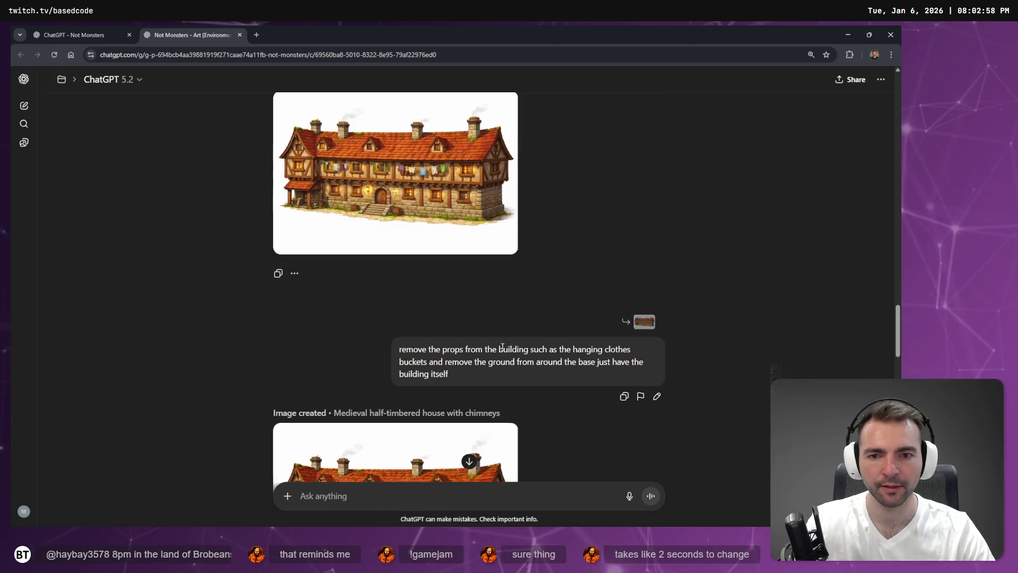
# Open the 'remove the props' prompt for editing, cancel it, and settle on the isolated building prompt
pyautogui.click(657, 396)
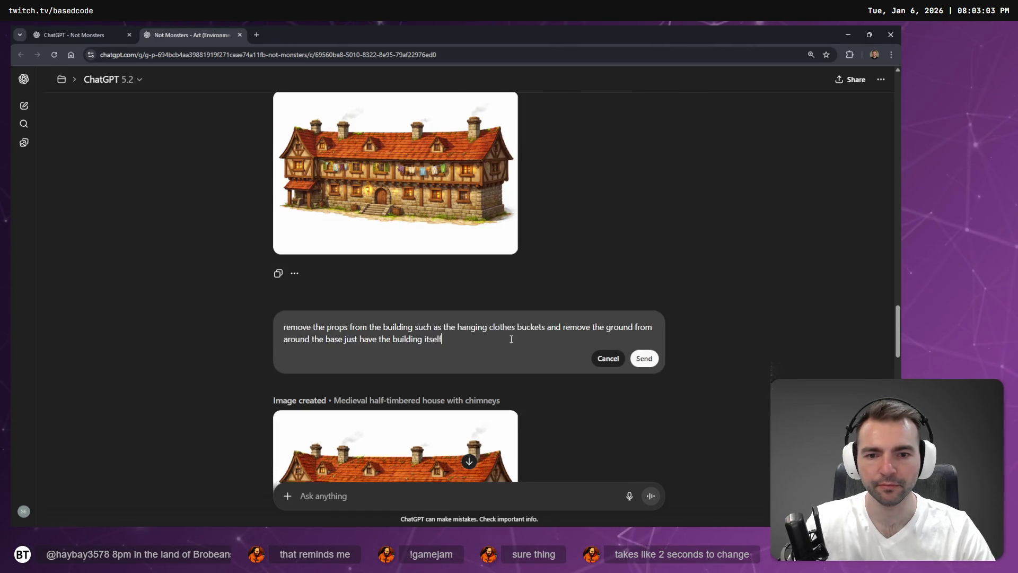
pyautogui.press('Escape')
pyautogui.scroll(7, 567, 300)
pyautogui.scroll(-2, 581, 329)
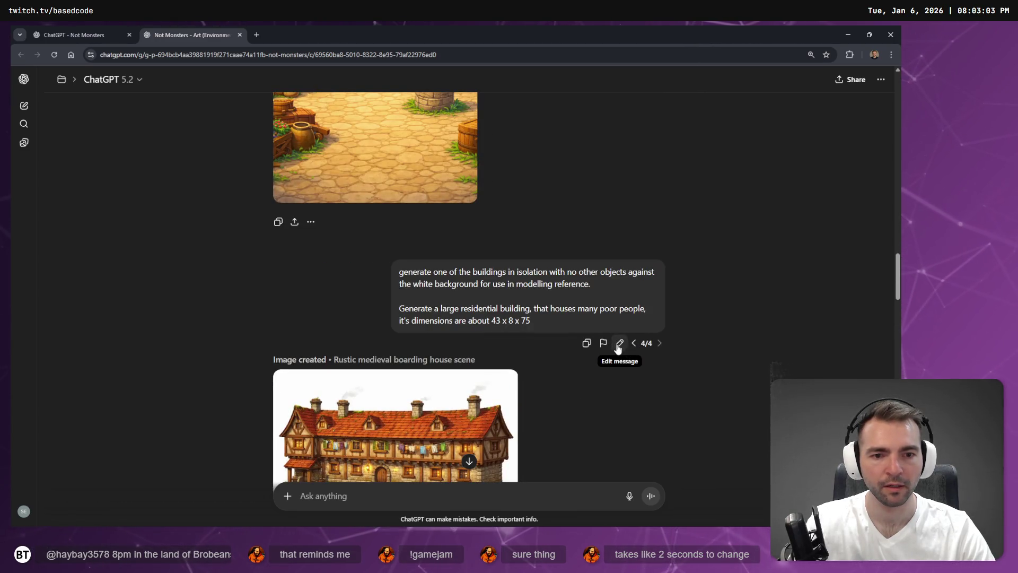
# Edit the isolated building prompt, deleting its large residential building paragraph
pyautogui.click(619, 343)
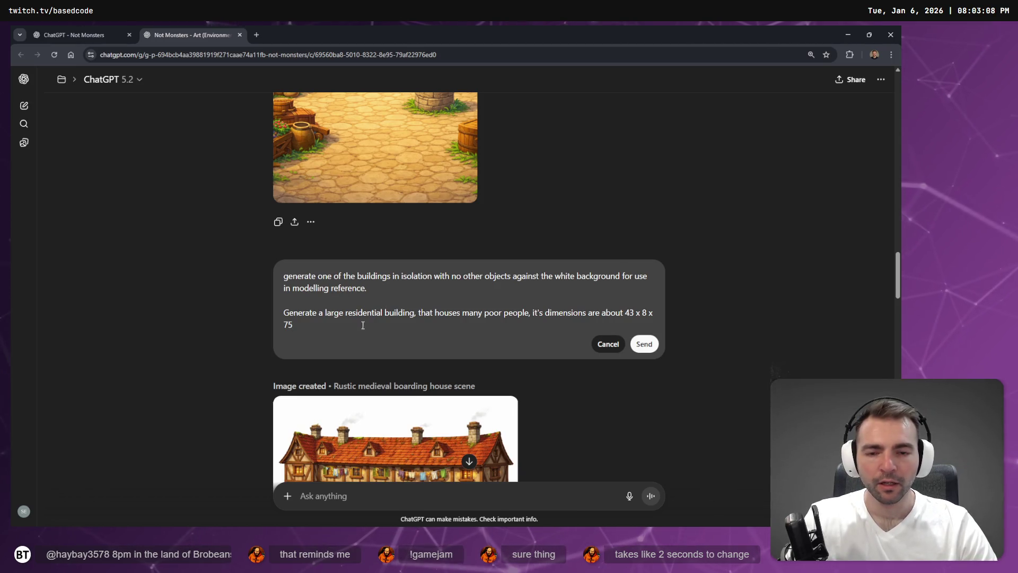
pyautogui.scroll(2, 384, 307)
pyautogui.scroll(-3, 384, 300)
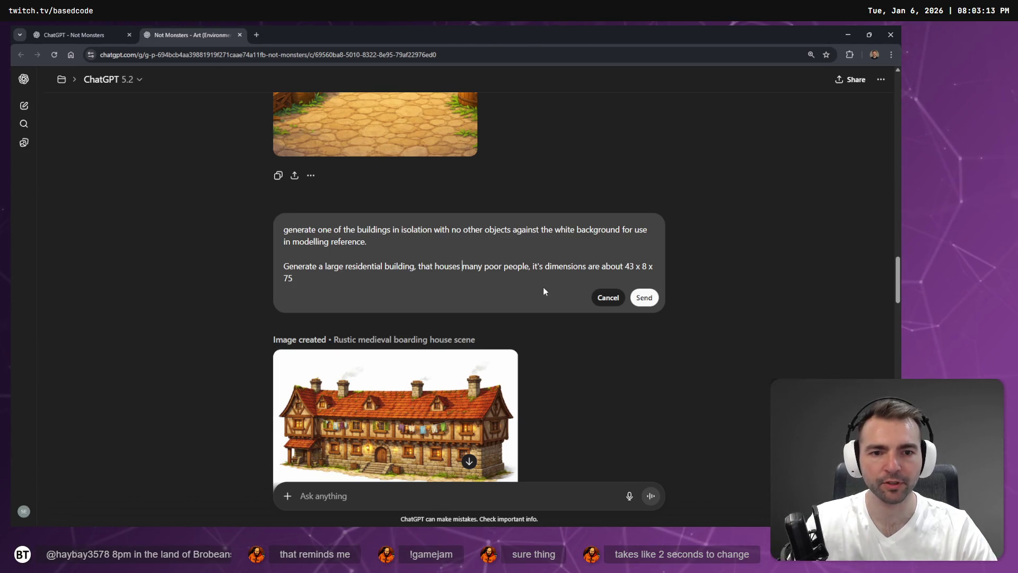
pyautogui.scroll(5, 543, 291)
pyautogui.scroll(-7, 543, 290)
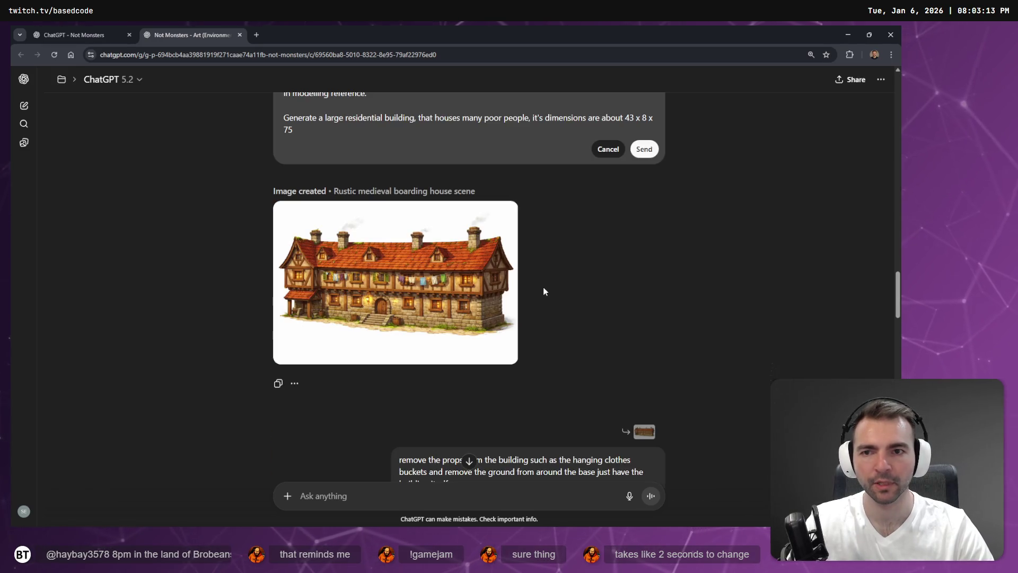
pyautogui.scroll(2, 543, 291)
pyautogui.moveTo(294, 270); pyautogui.dragTo(285, 260)
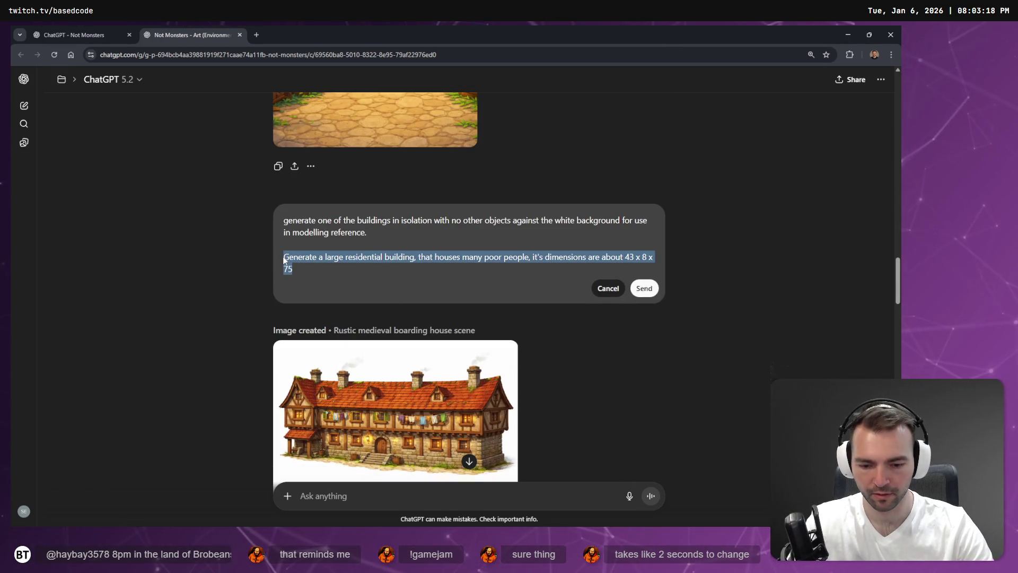
pyautogui.press('BackSpace')
pyautogui.press('super+h')
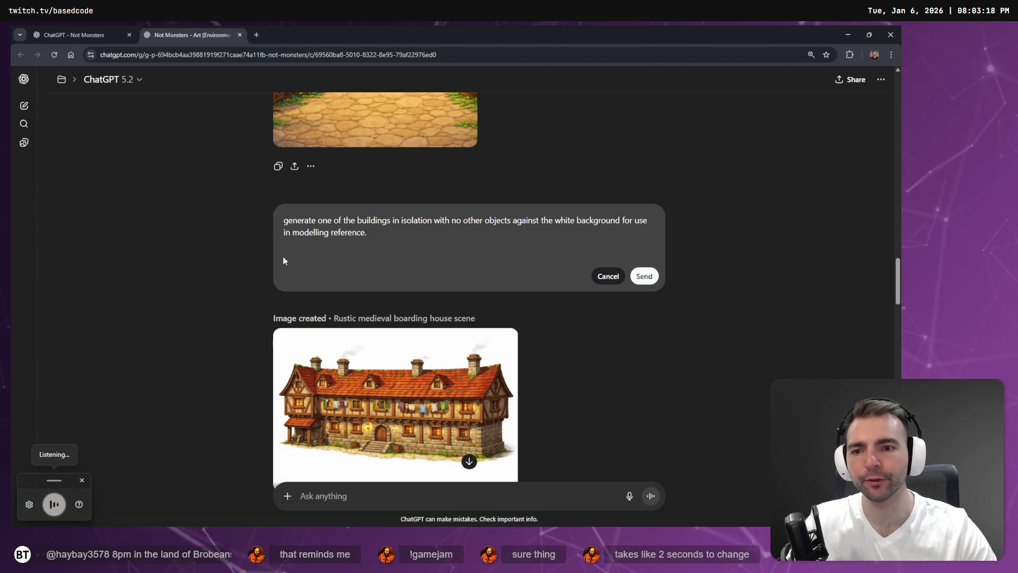
# End the prompt with 'one of the fruit stands' and send the edited request
pyautogui.scroll(5, 461, 238)
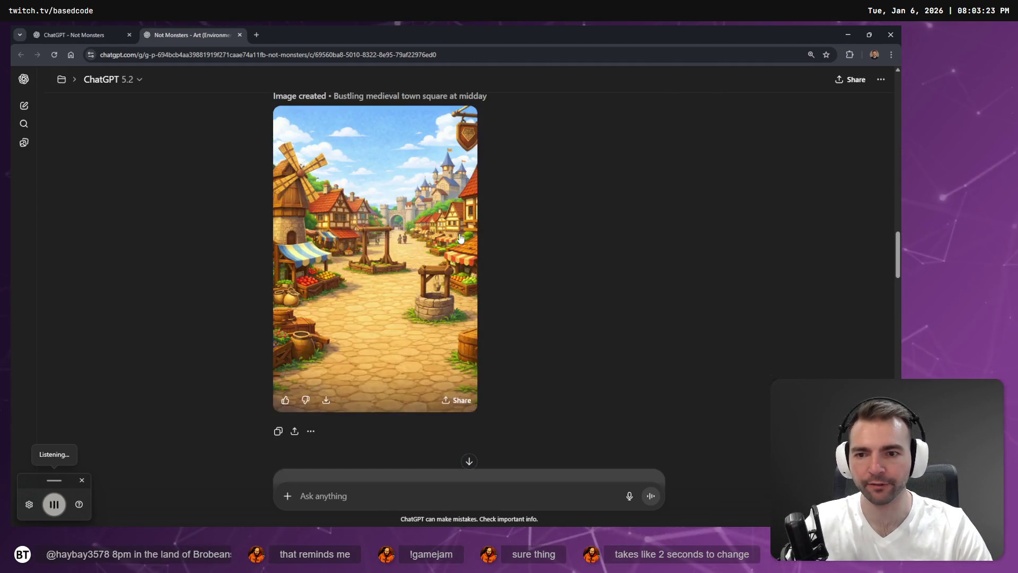
pyautogui.scroll(-3, 461, 238)
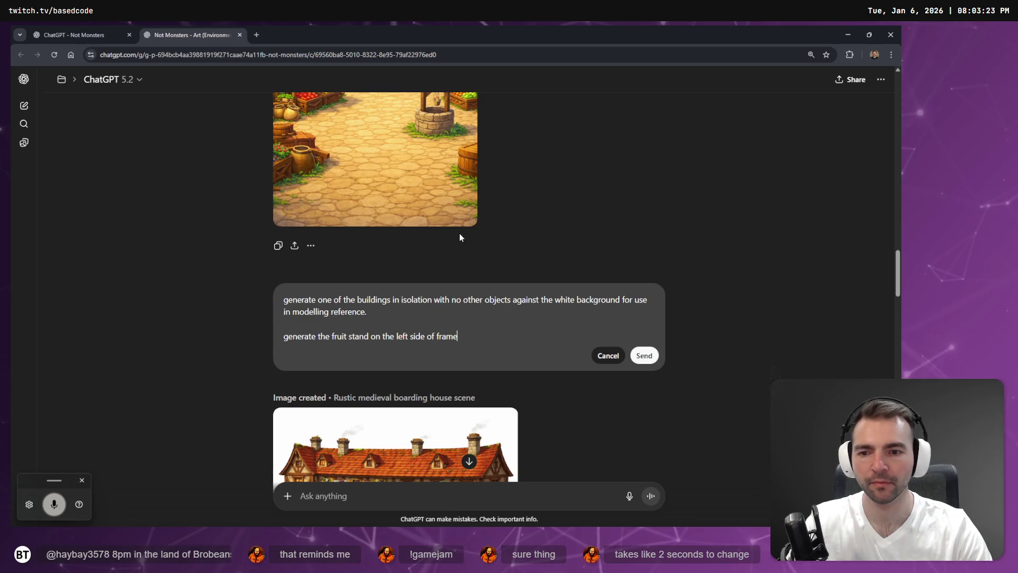
pyautogui.hotkey('ctrl', 'shift', 'Left')
pyautogui.hotkey('ctrl', 'shift', 'Left')
pyautogui.hotkey('ctrl', 'shift', 'Left')
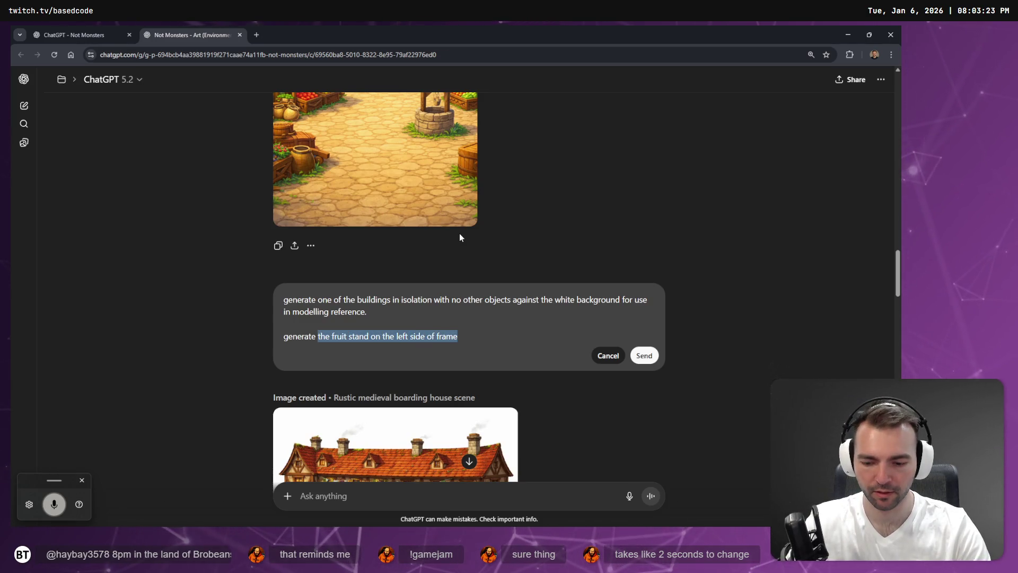
pyautogui.press('BackSpace')
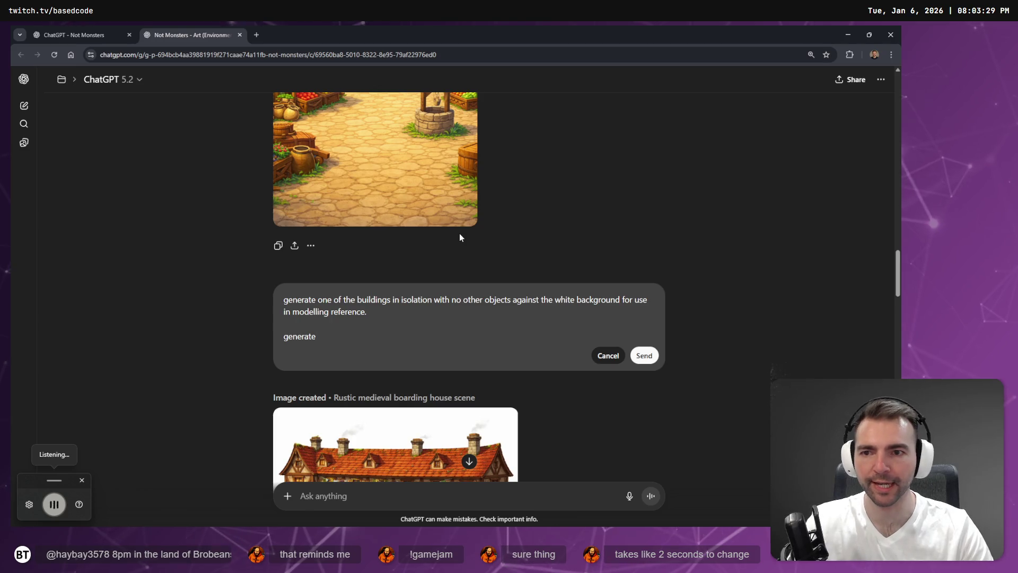
pyautogui.write(' one of the fruit stands')
pyautogui.scroll(2, 630, 227)
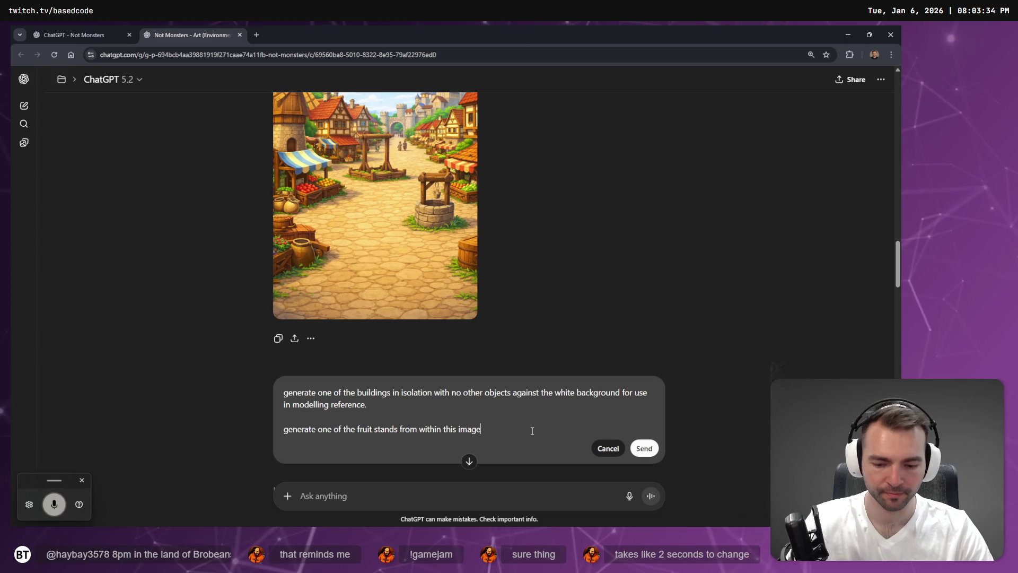
pyautogui.click(641, 450)
pyautogui.hotkey('alt', 'Tab')
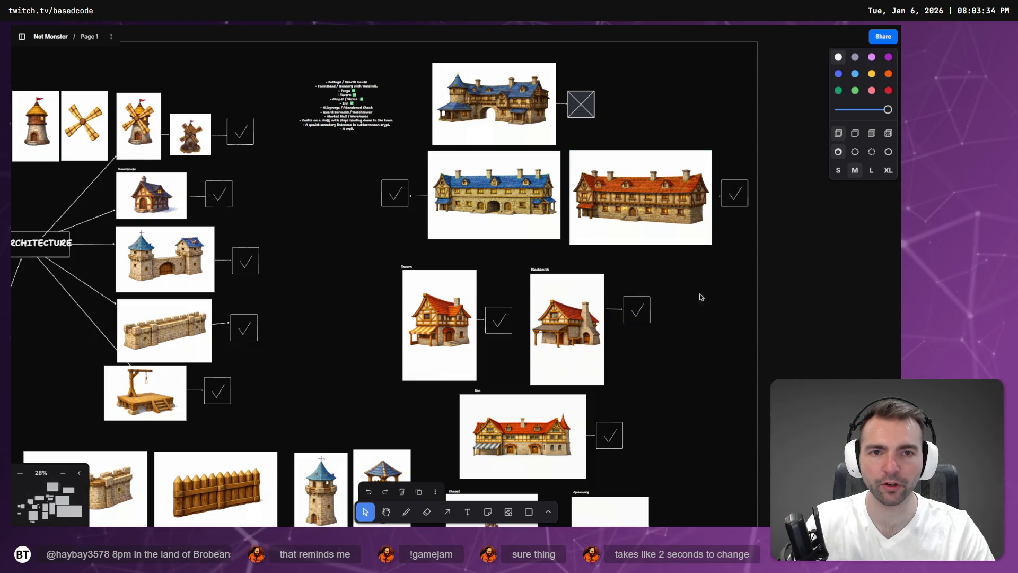
# Go to the Not Monsters project tab, expand the chats sidebar, and check the art conversation
pyautogui.hotkey('alt', 'Tab')
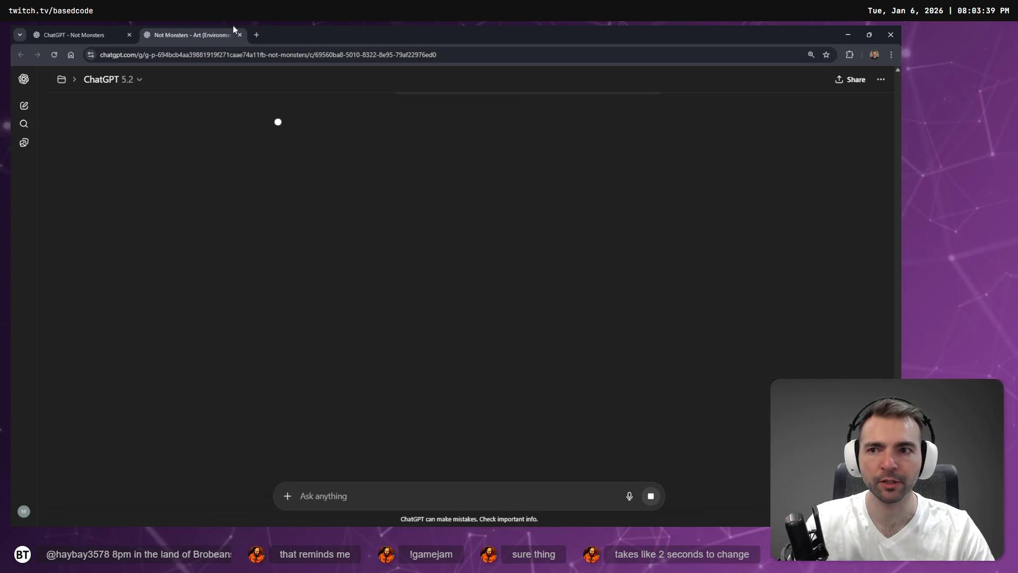
pyautogui.click(61, 29)
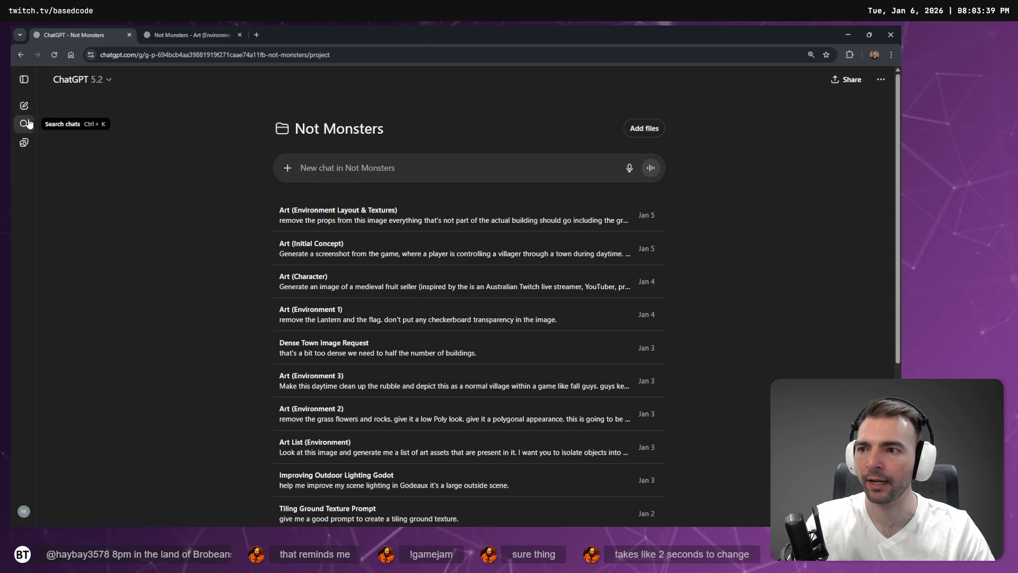
pyautogui.click(24, 79)
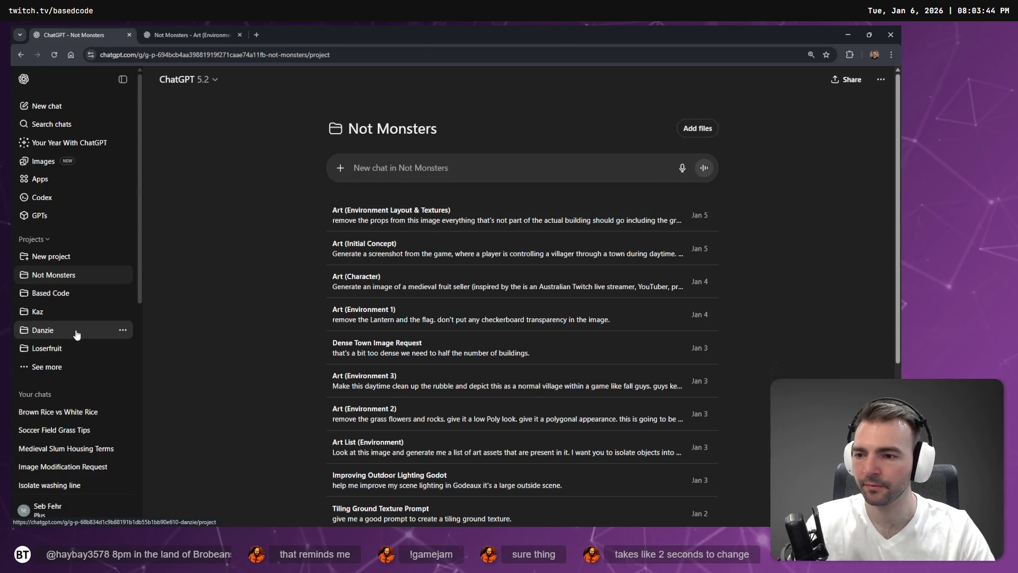
pyautogui.click(196, 33)
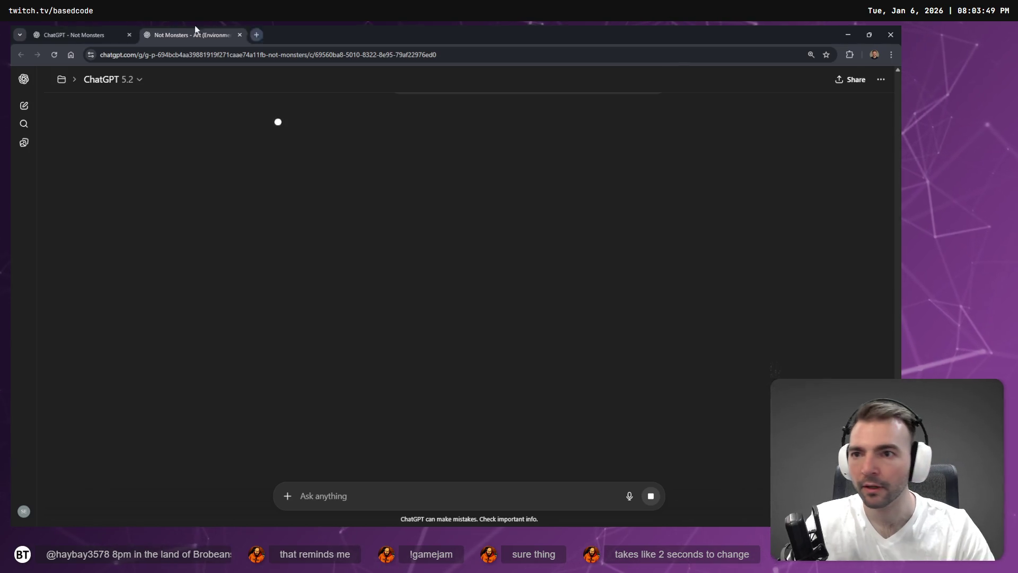
pyautogui.click(79, 34)
pyautogui.hotkey('alt', 'Tab')
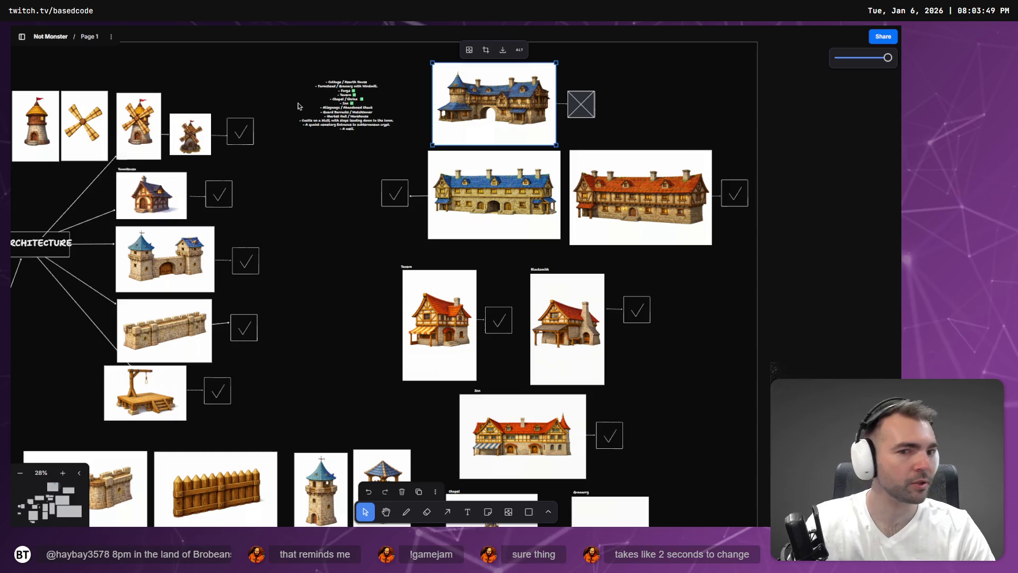
# Select the crossed box beside the top building and pan to Architecture Decorations
pyautogui.click(584, 100)
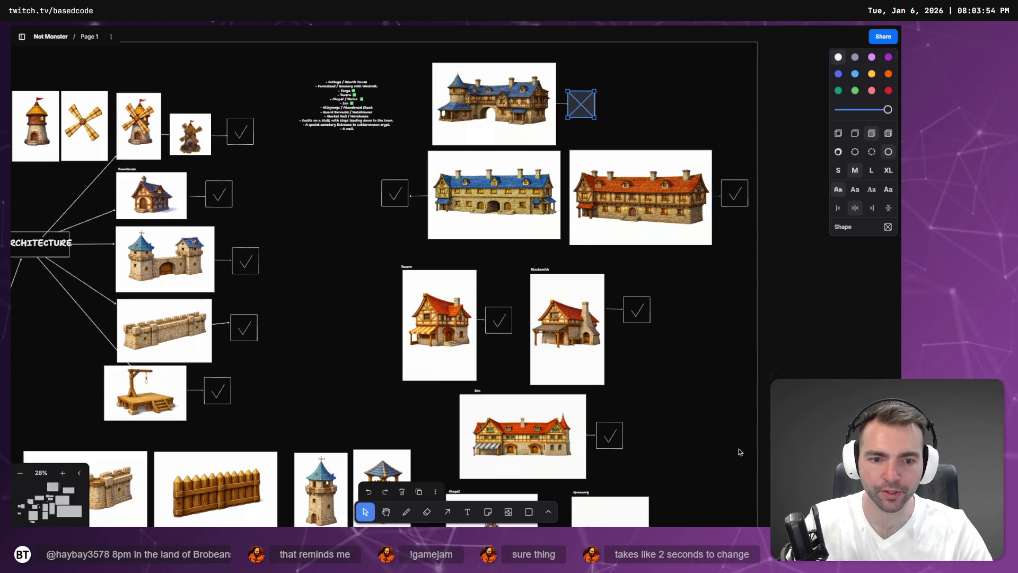
pyautogui.scroll(-10, 725, 327)
pyautogui.scroll(5, 583, 323)
pyautogui.hscroll(-5, 584, 324)
pyautogui.scroll(-15, 545, 322)
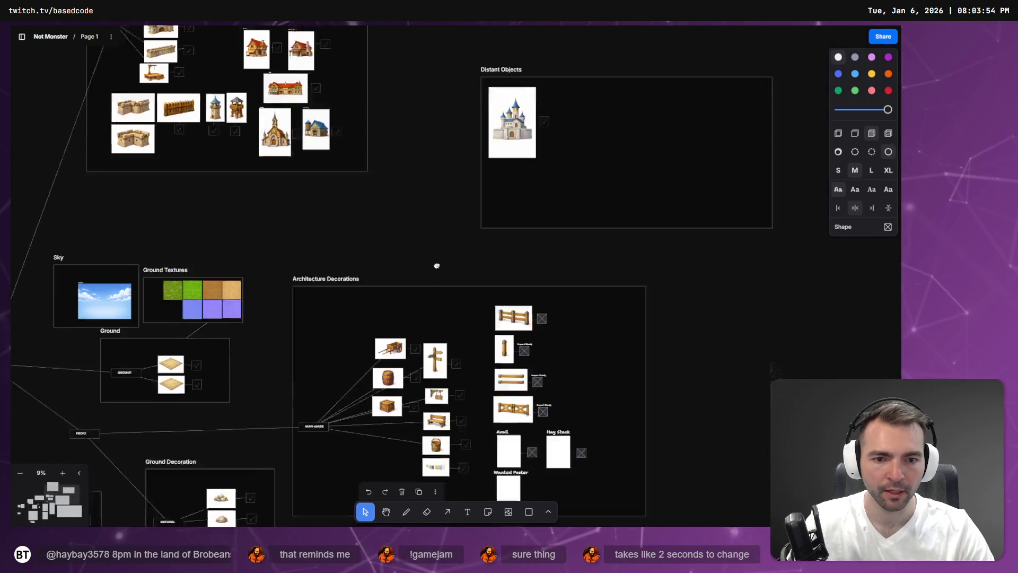
pyautogui.scroll(10, 437, 263)
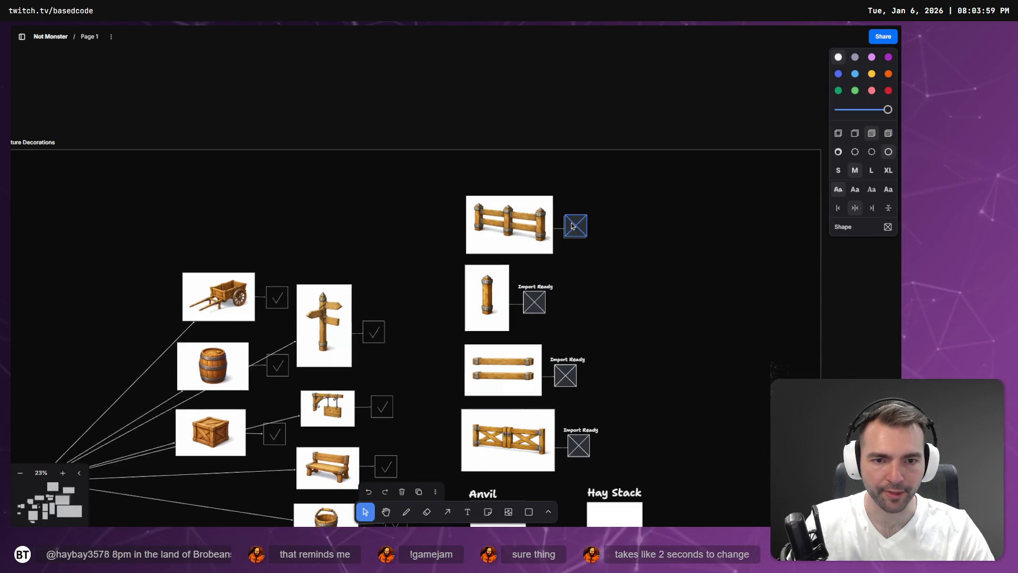
# Turn the crossed boxes beside the top fence, post, planks and lower fence into check marks
pyautogui.click(573, 226)
pyautogui.click(576, 226)
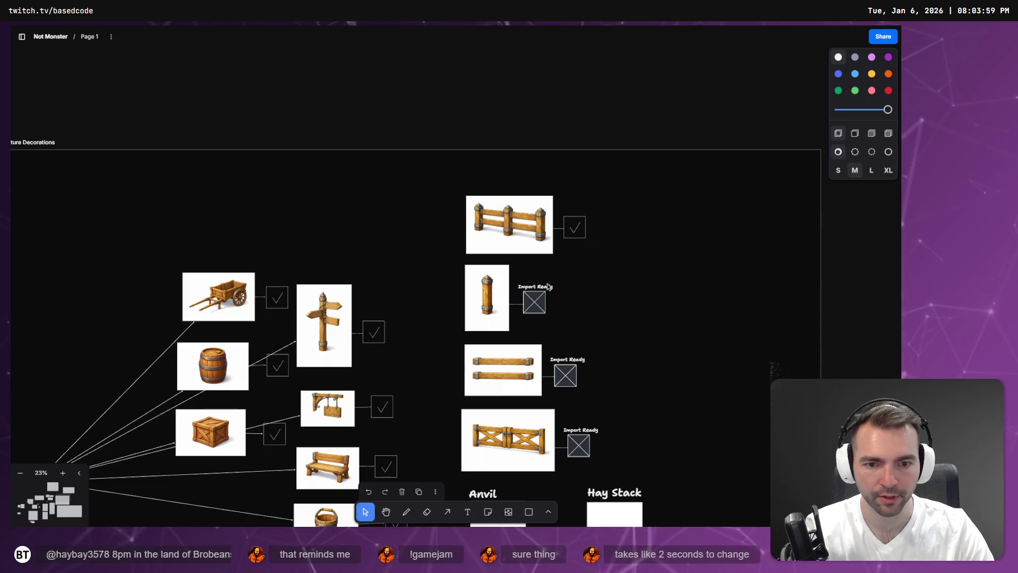
pyautogui.click(534, 302)
pyautogui.click(534, 302)
pyautogui.click(566, 375)
pyautogui.click(565, 376)
pyautogui.click(579, 446)
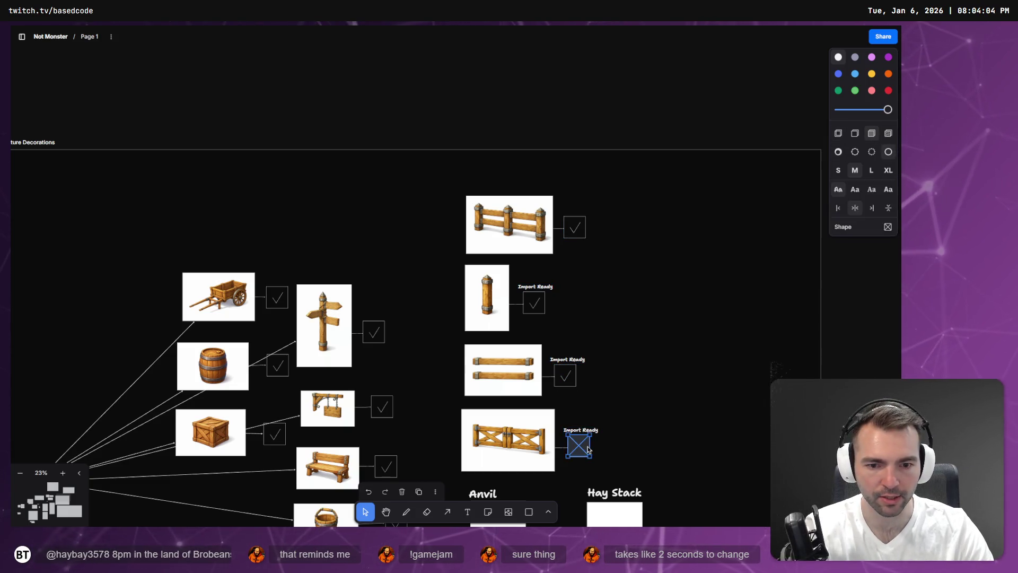
pyautogui.click(579, 446)
# Scroll down and select the box beside the Anvil item
pyautogui.scroll(-5, 689, 294)
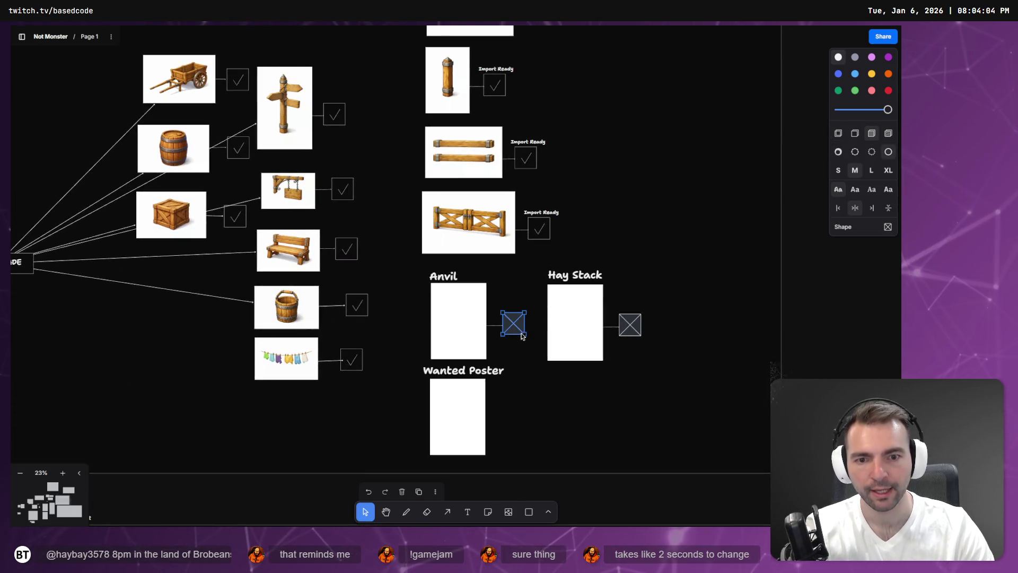
pyautogui.click(455, 311)
pyautogui.hotkey('alt', 'Tab')
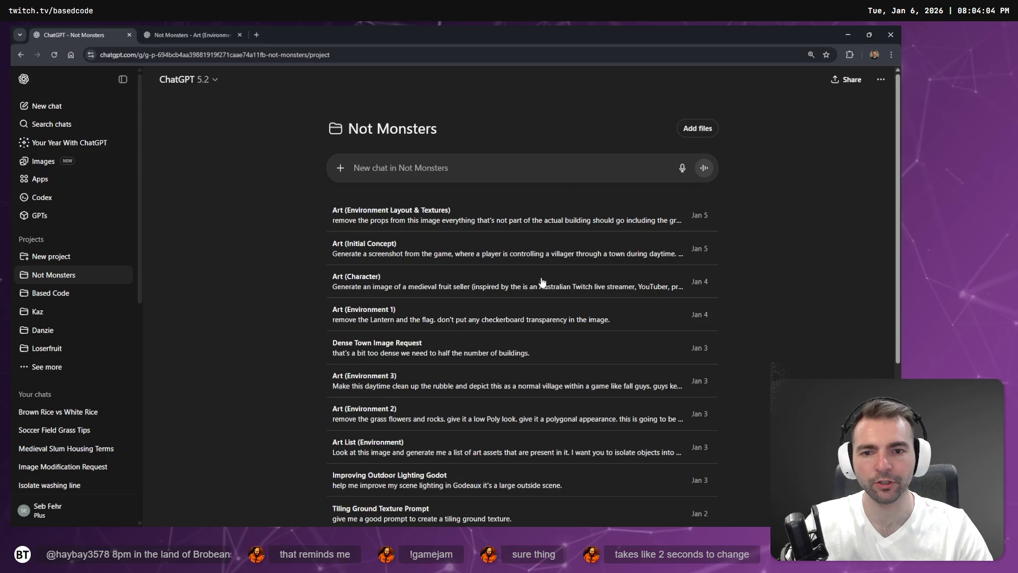
# Glance at the art conversation, then open ChatGPT in a new browser tab
pyautogui.click(206, 35)
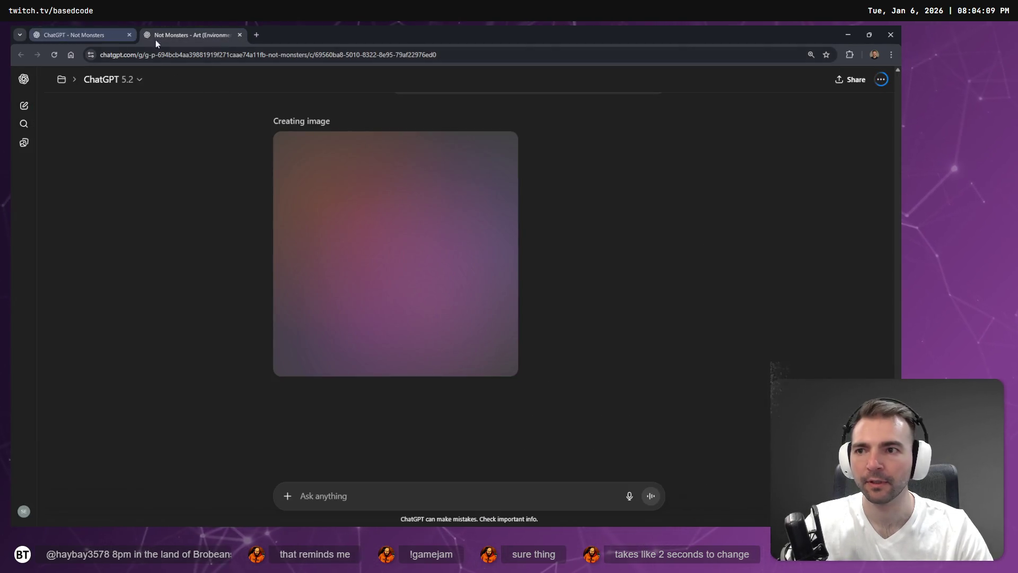
pyautogui.click(257, 35)
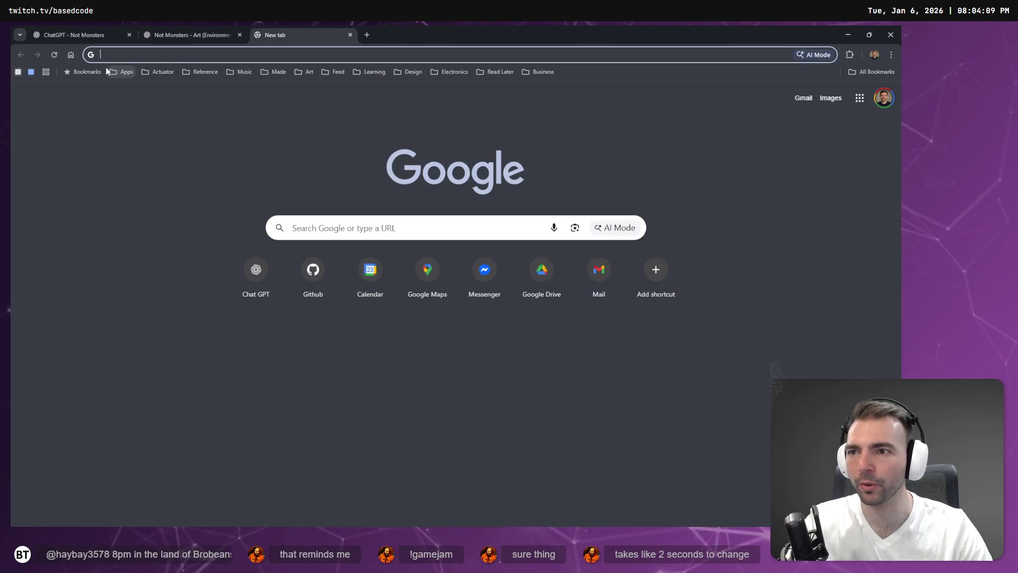
pyautogui.click(259, 293)
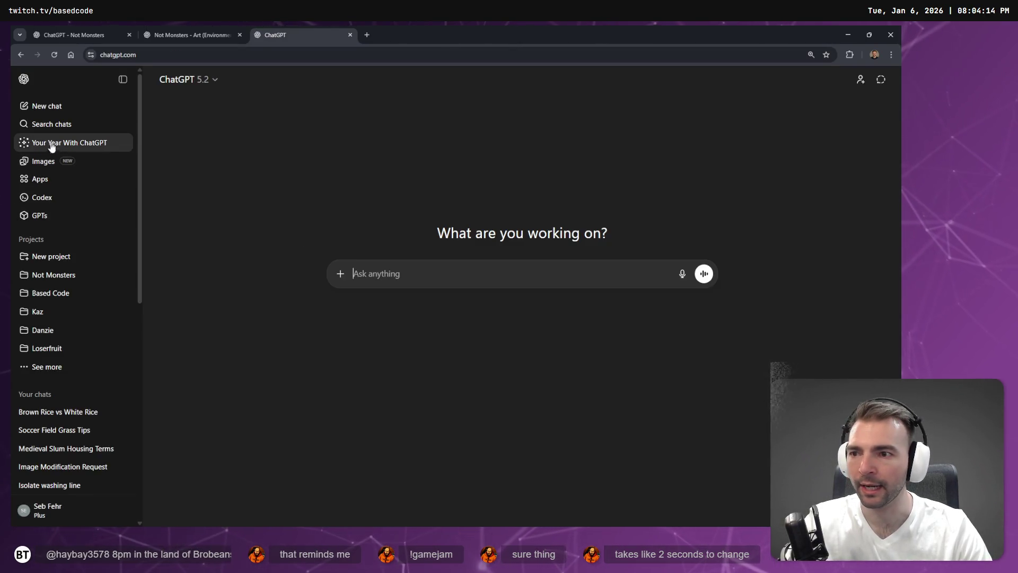
# Browse the Images library of My images, collapsing the sidebar for a wider grid
pyautogui.click(42, 161)
pyautogui.scroll(-10, 451, 315)
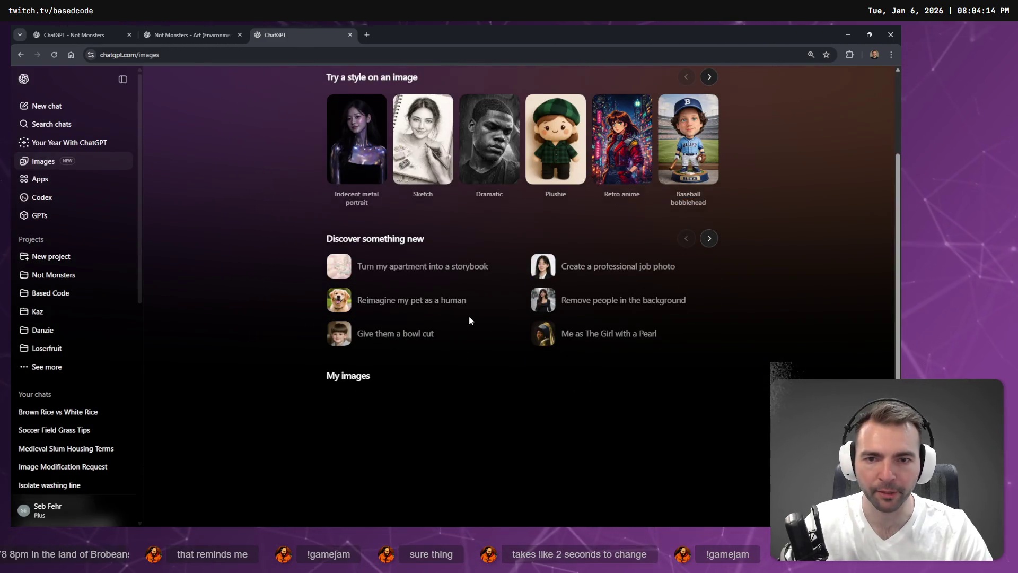
pyautogui.scroll(-3, 453, 305)
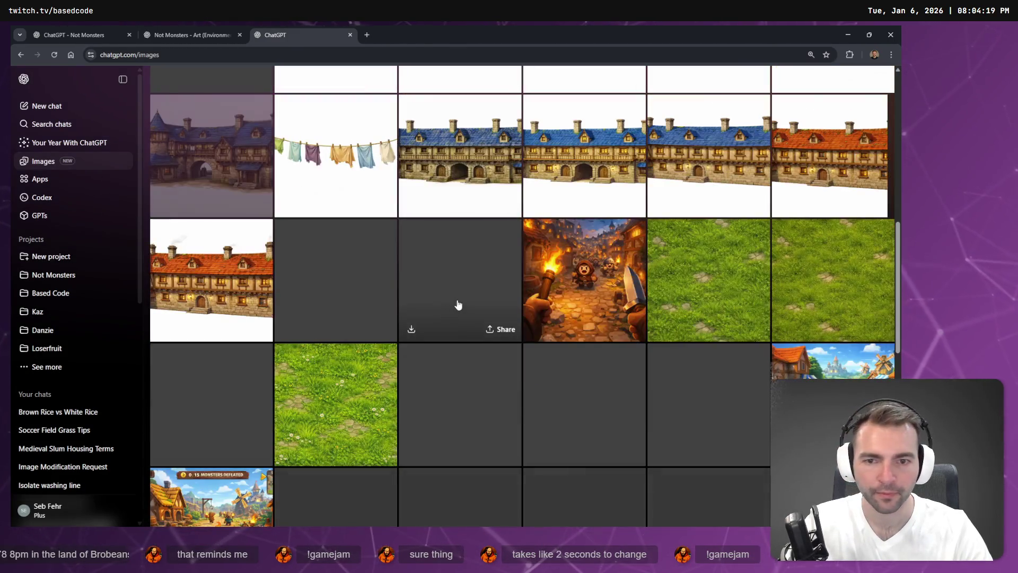
pyautogui.scroll(-5, 466, 289)
pyautogui.scroll(5, 477, 277)
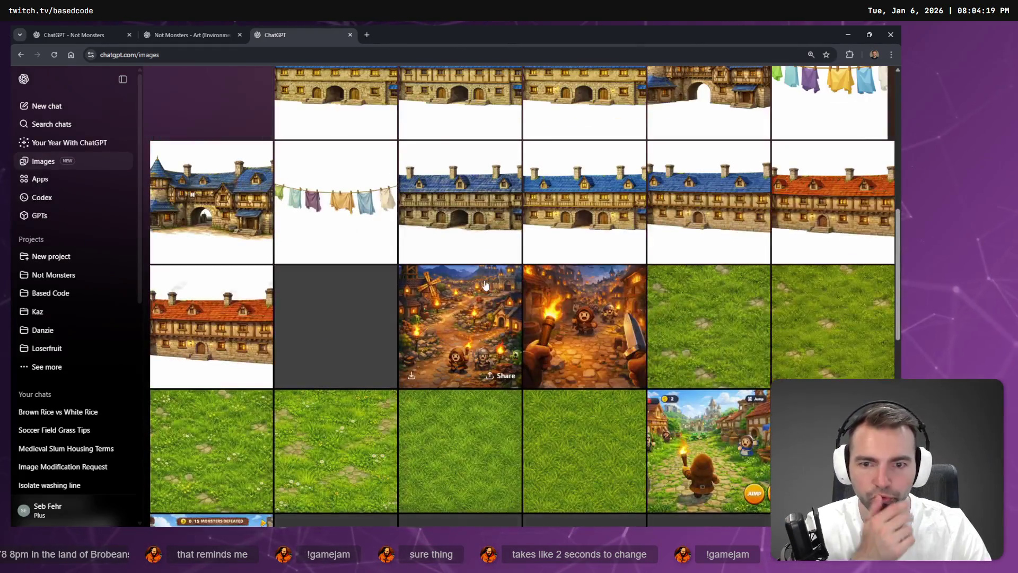
pyautogui.scroll(-10, 498, 276)
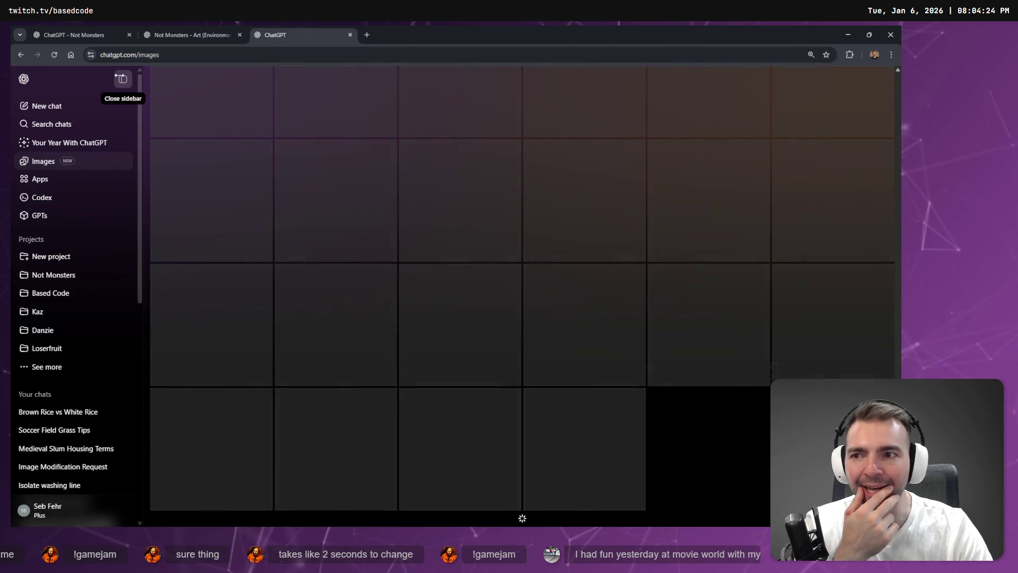
pyautogui.click(123, 79)
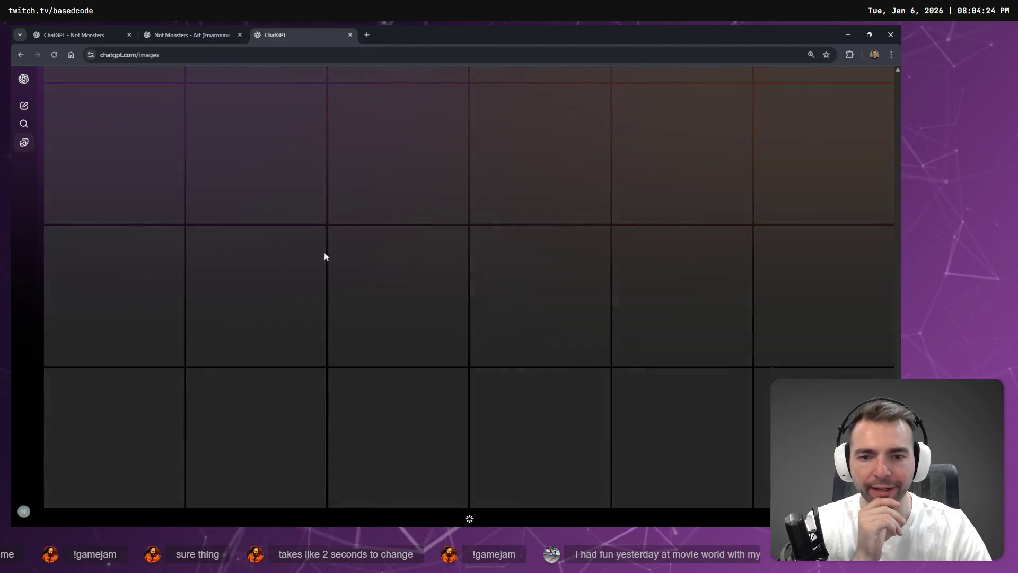
pyautogui.scroll(-1, 353, 204)
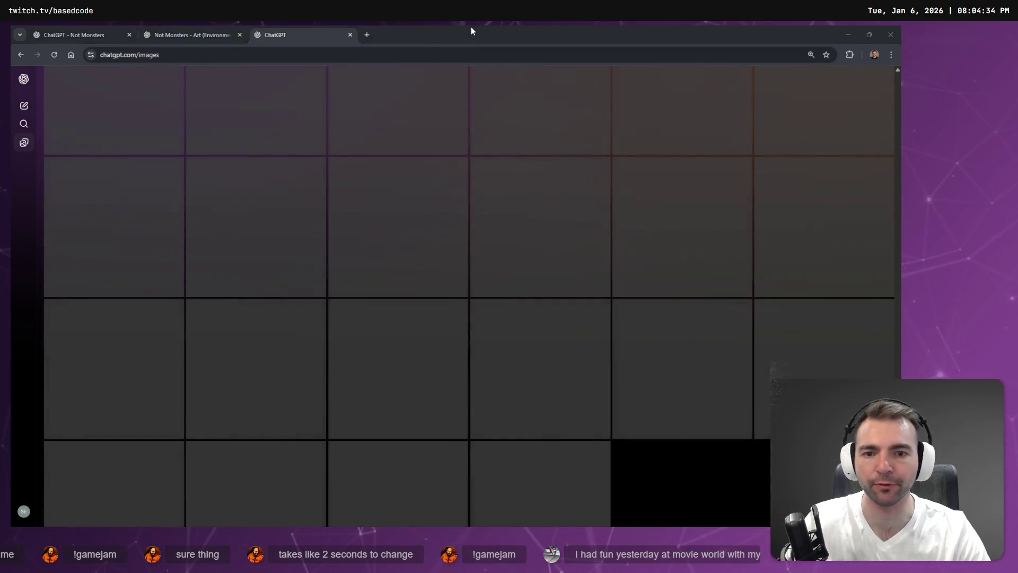
pyautogui.hotkey('alt', 'Tab')
pyautogui.hotkey('alt', 'Tab')
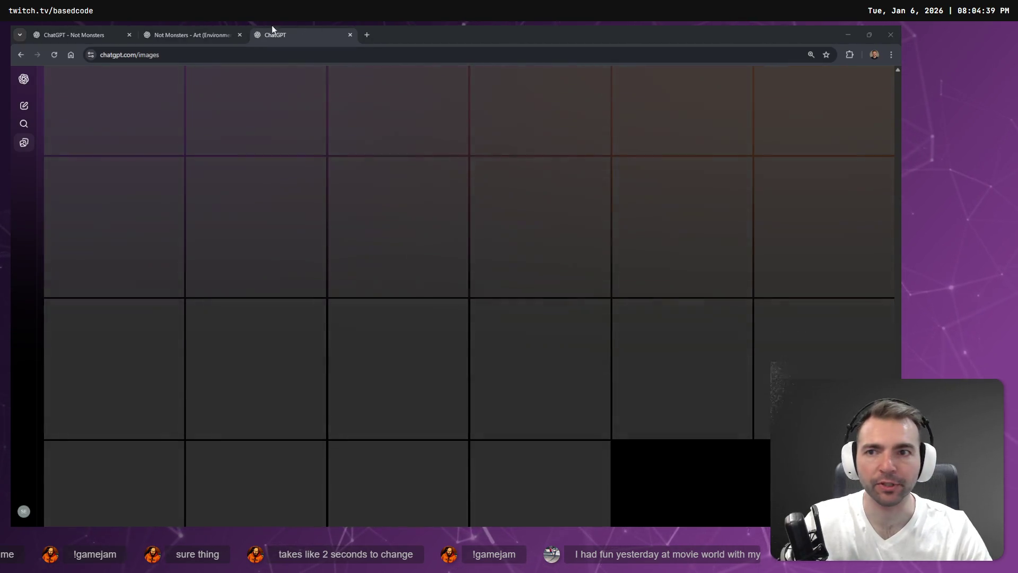
# Return to the art chat, inspect the new house image full-size, then close the viewer
pyautogui.click(218, 30)
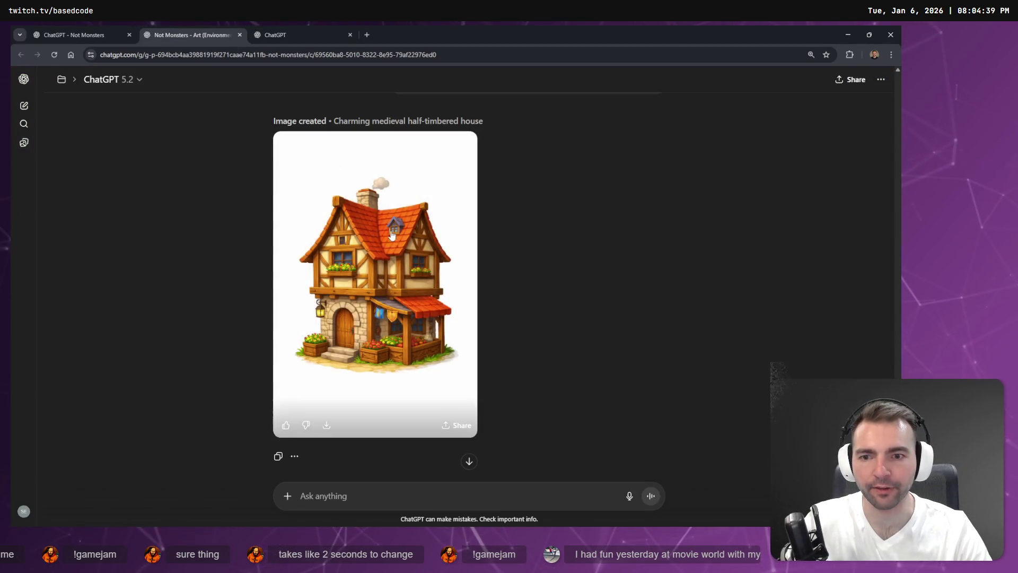
pyautogui.scroll(4, 559, 318)
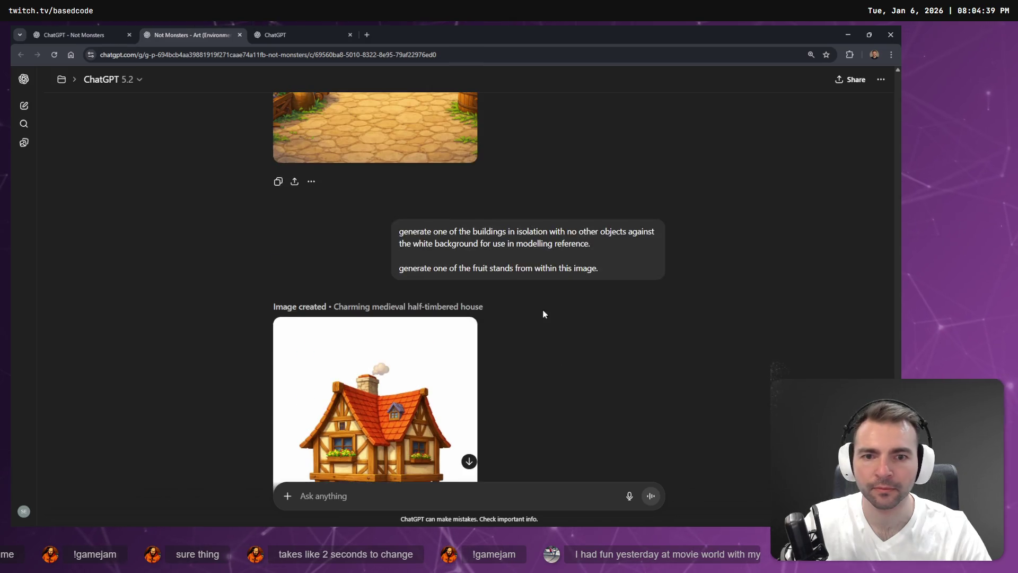
pyautogui.scroll(-3, 501, 281)
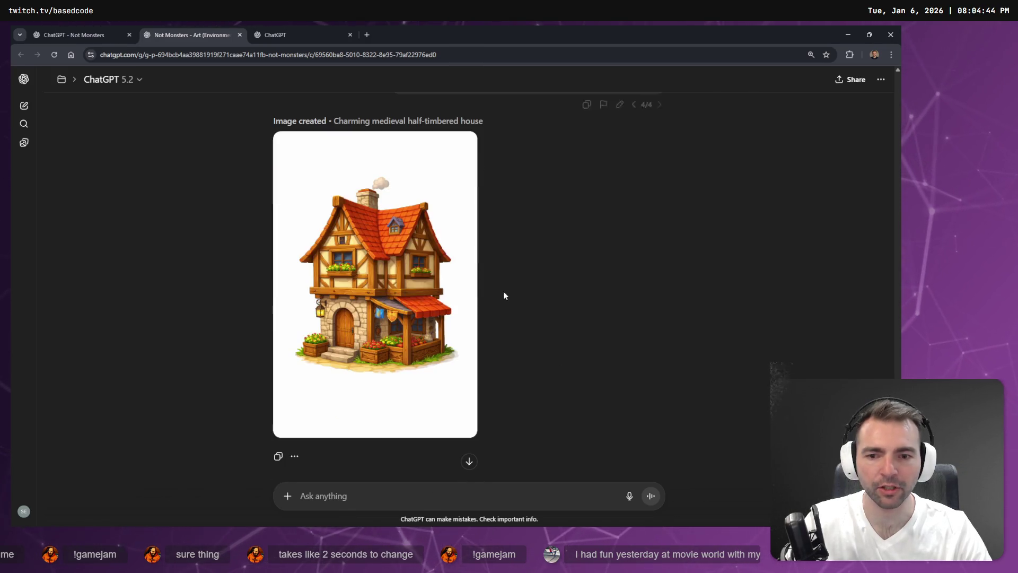
pyautogui.scroll(2, 496, 291)
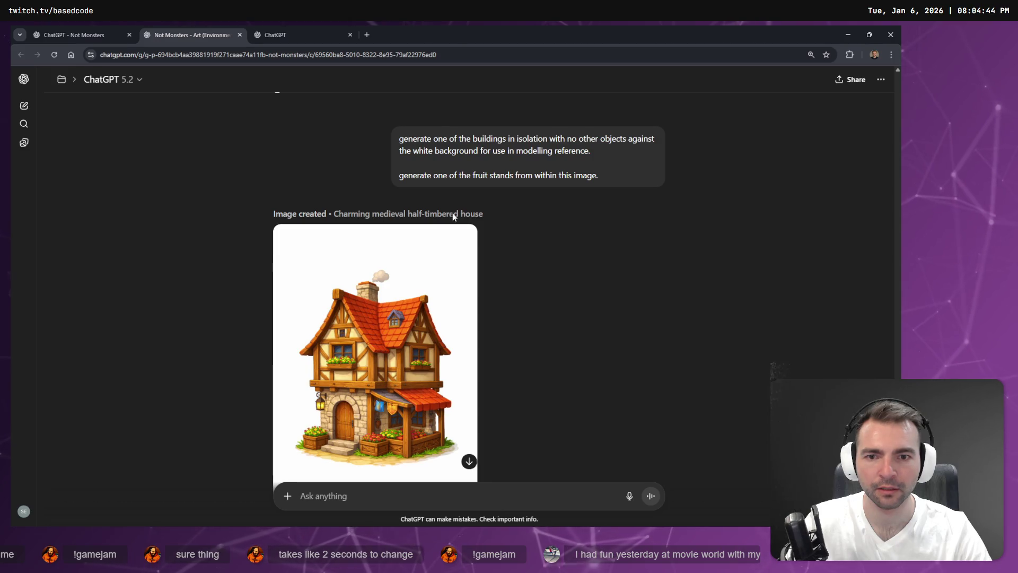
pyautogui.scroll(-3, 584, 221)
pyautogui.scroll(5, 583, 268)
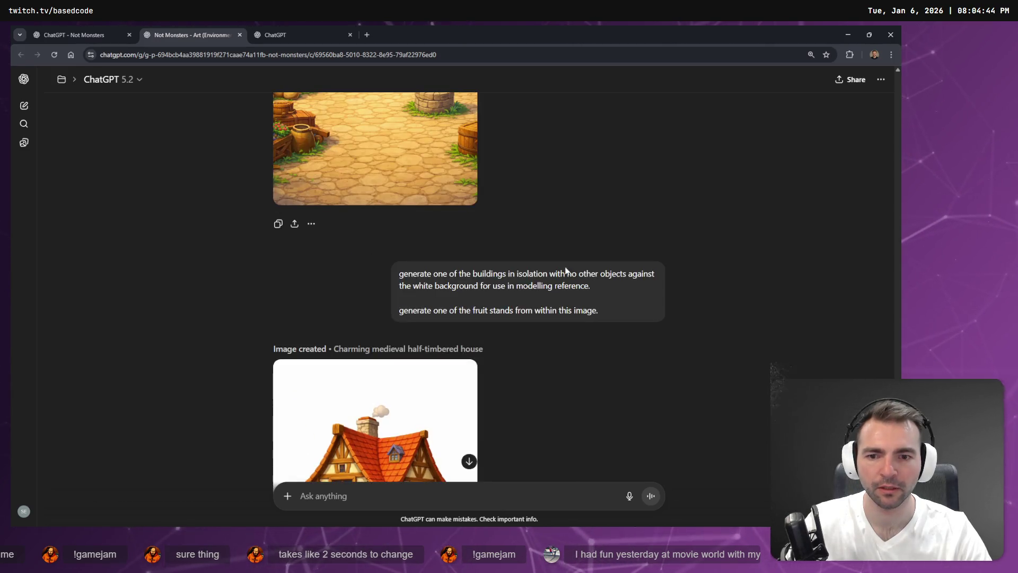
pyautogui.moveTo(415, 308); pyautogui.dragTo(625, 311)
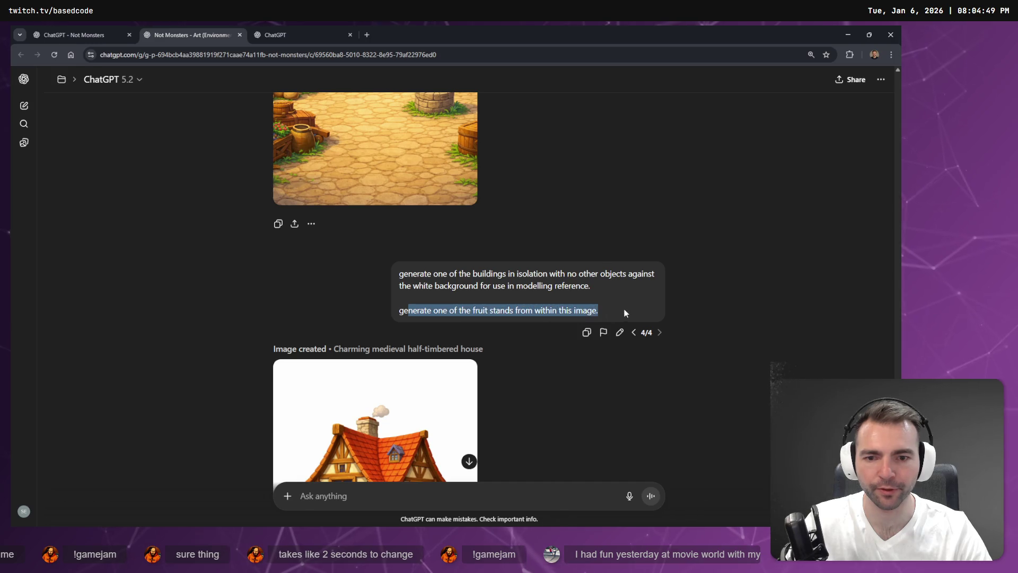
pyautogui.scroll(-3, 420, 304)
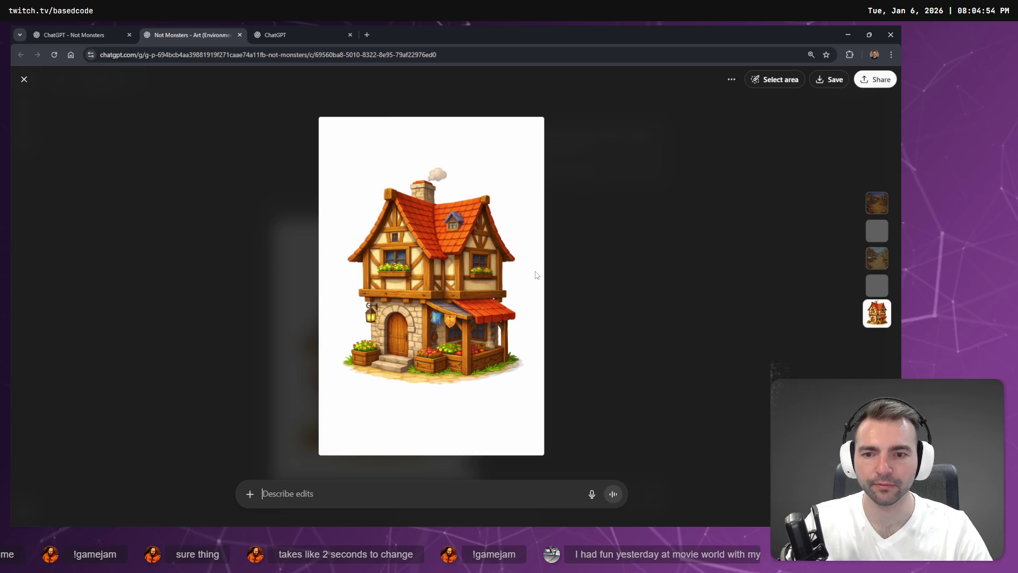
pyautogui.press('Escape')
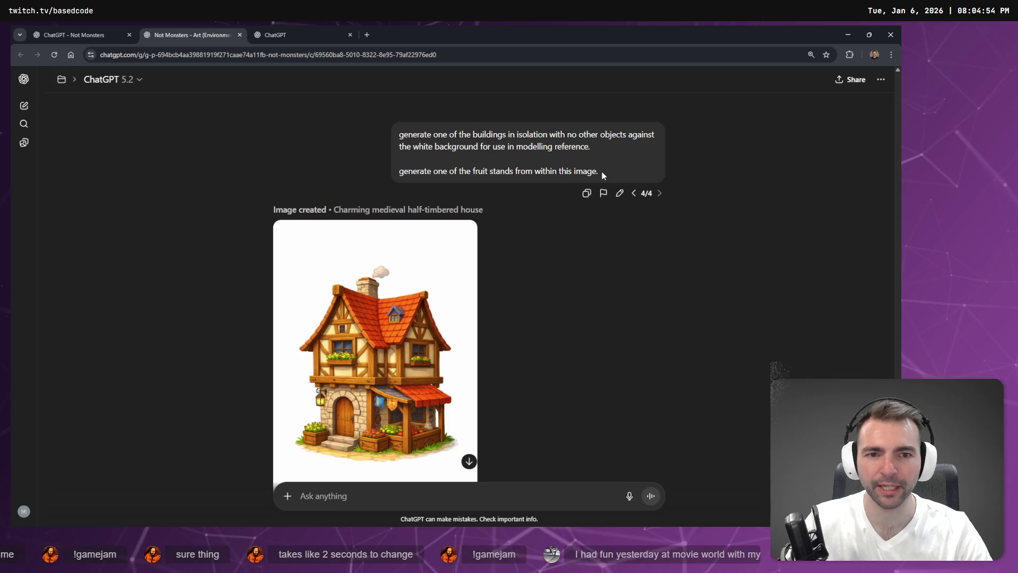
# Flip the building request to version 3/4, then to the 4/4 tavern version
pyautogui.scroll(5, 443, 274)
pyautogui.scroll(-6, 443, 275)
pyautogui.scroll(2, 425, 258)
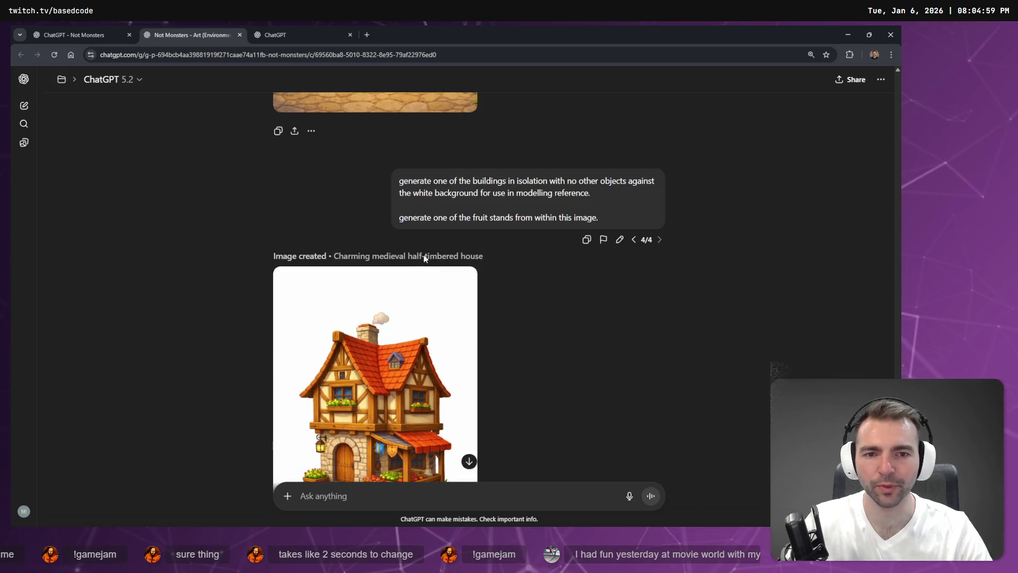
pyautogui.click(632, 240)
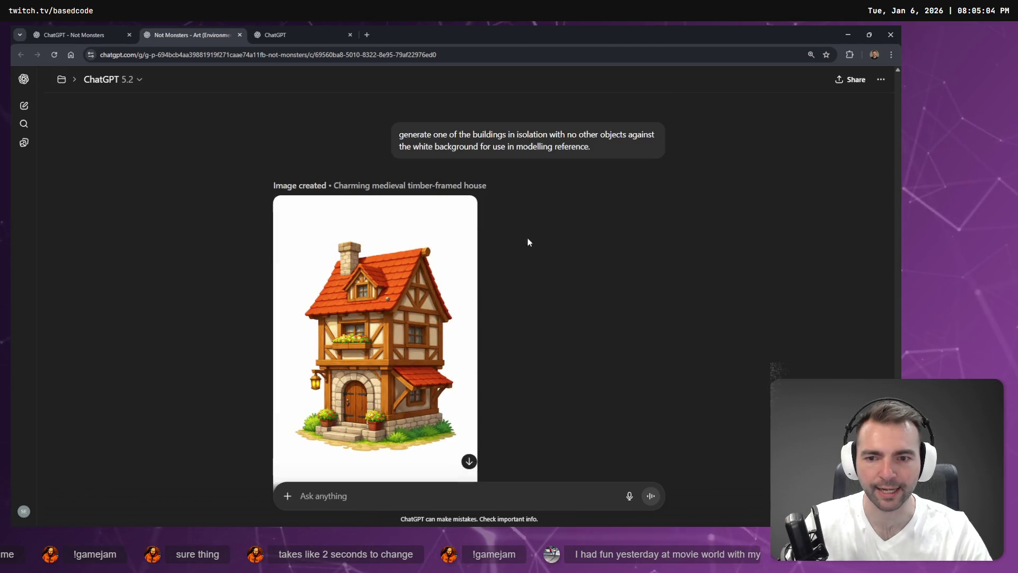
pyautogui.click(661, 169)
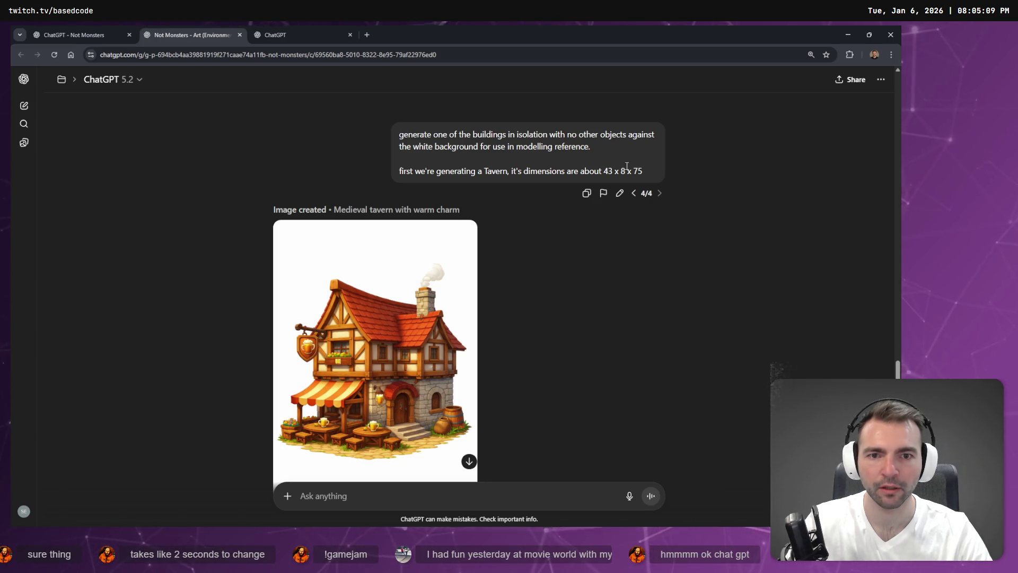
pyautogui.scroll(8, 627, 166)
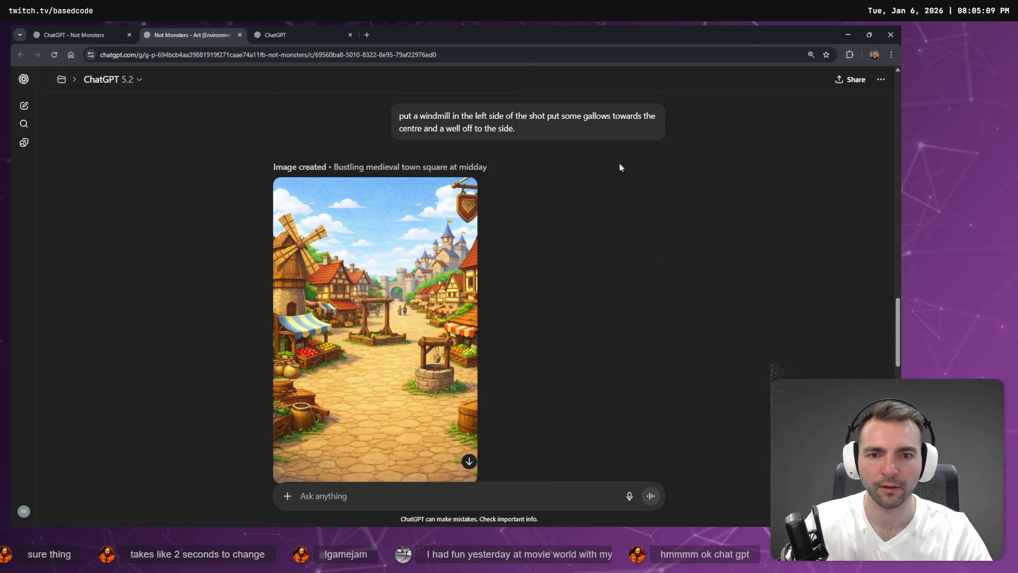
# Cycle through the 6/9 and 7/9 town-layout versions to reach the 8/9 grass texture request
pyautogui.scroll(3, 625, 164)
pyautogui.click(659, 291)
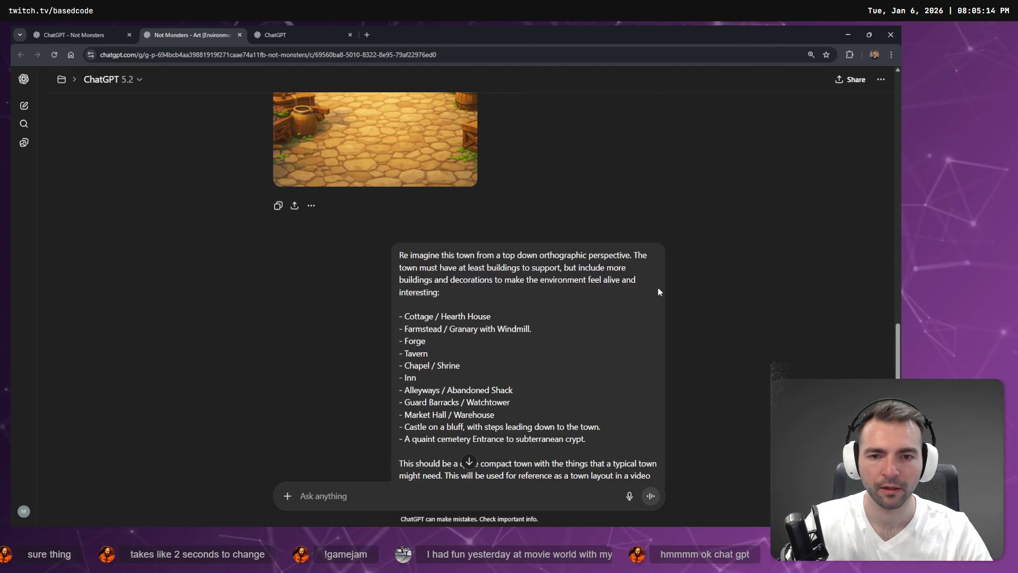
pyautogui.scroll(-9, 593, 386)
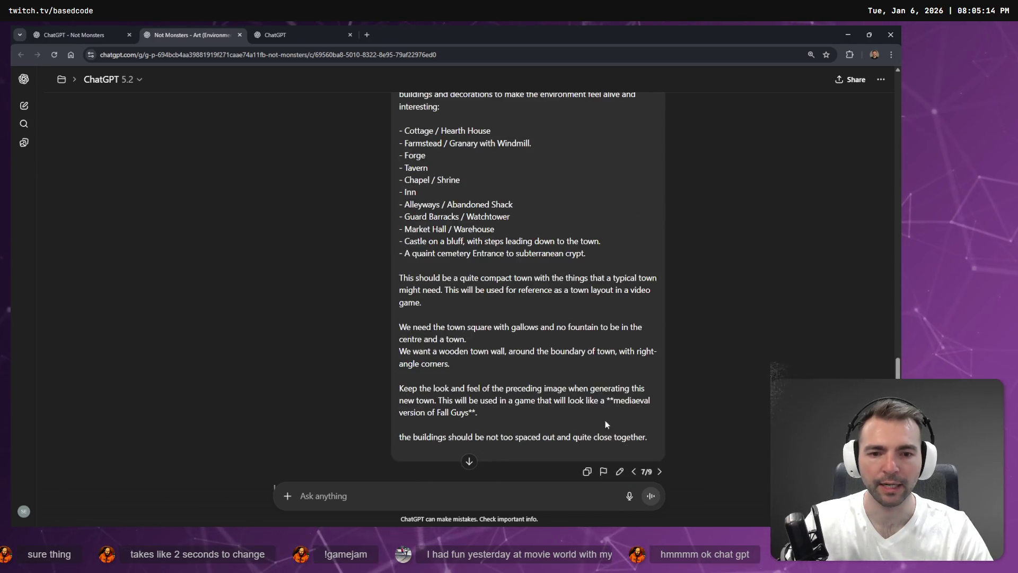
pyautogui.scroll(4, 635, 247)
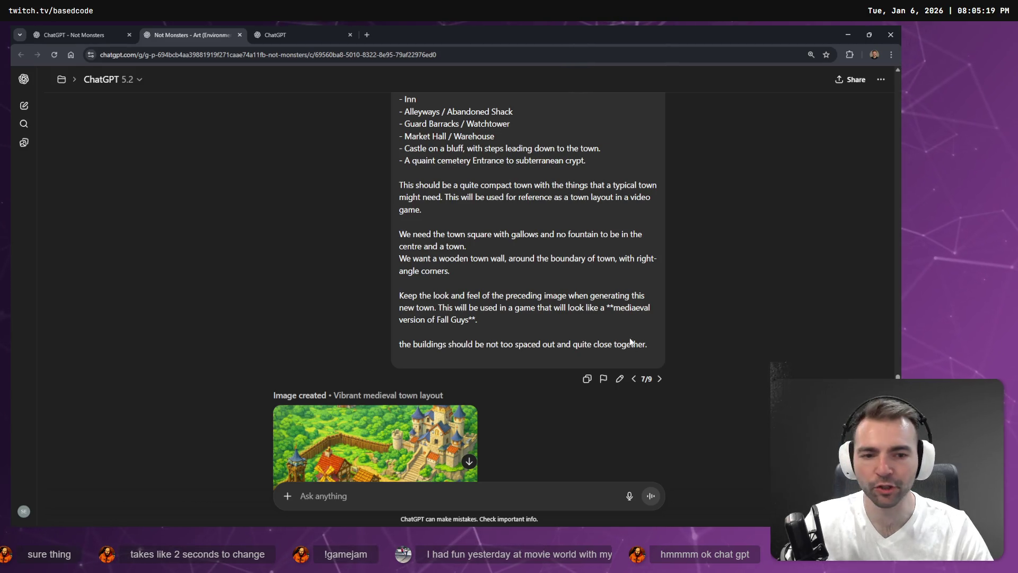
pyautogui.click(633, 379)
pyautogui.scroll(-8, 631, 360)
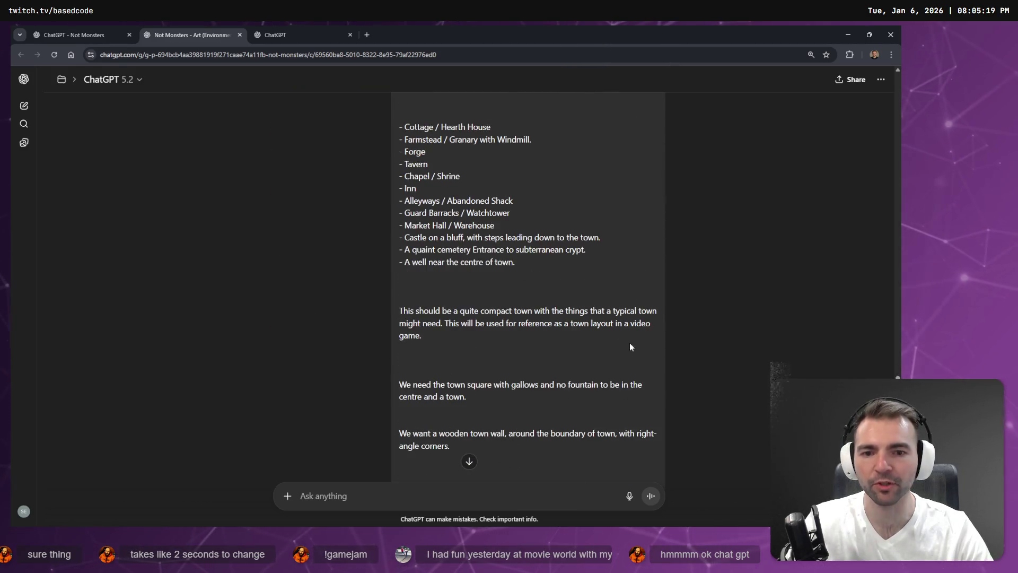
pyautogui.scroll(-8, 636, 326)
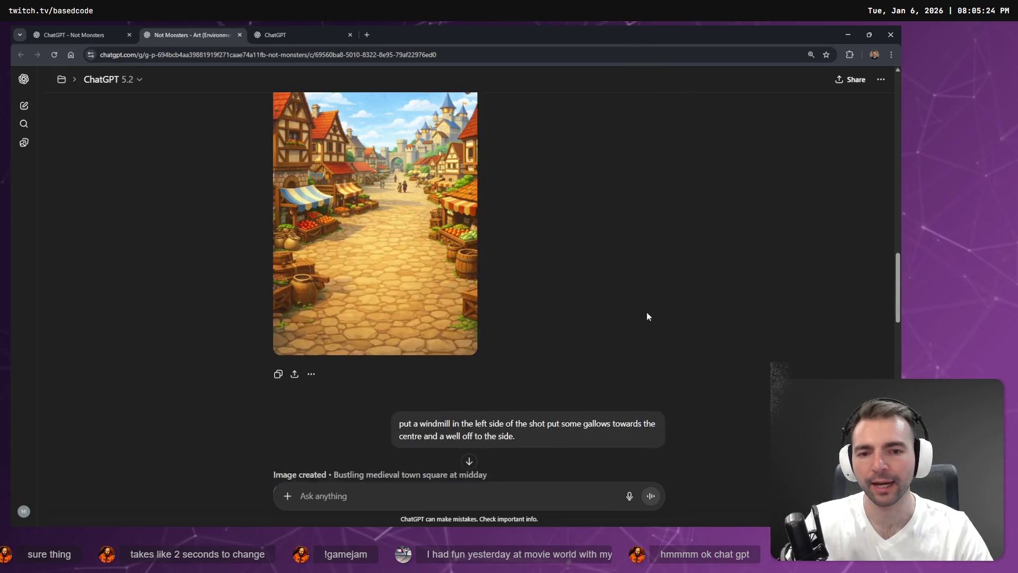
pyautogui.scroll(2, 645, 313)
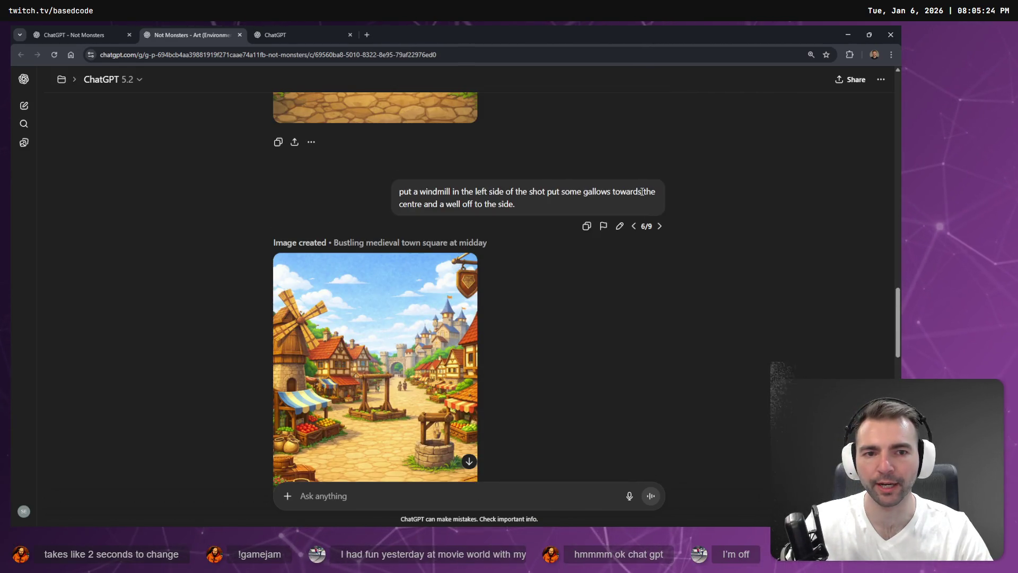
pyautogui.click(658, 226)
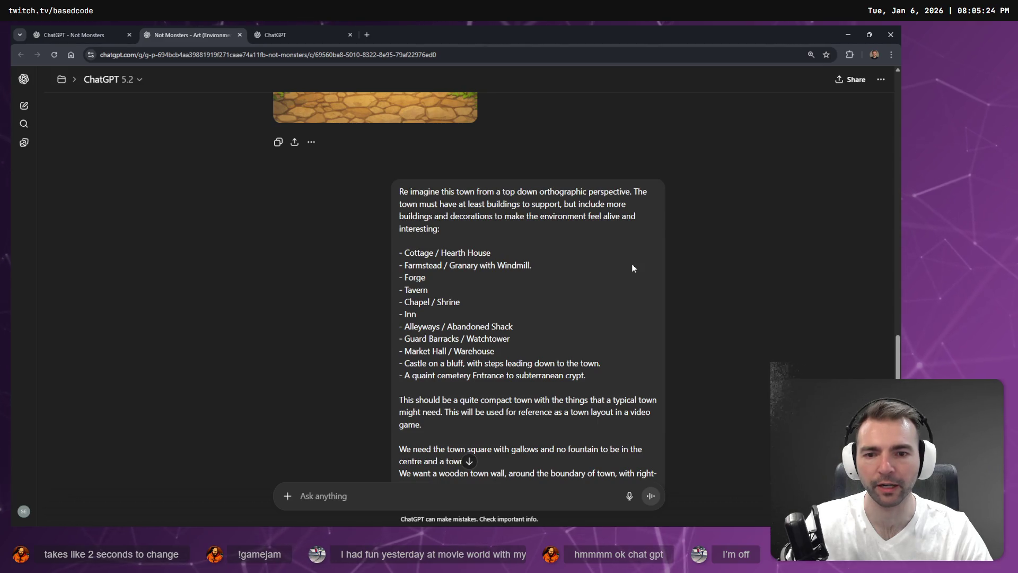
pyautogui.scroll(-5, 632, 265)
pyautogui.click(659, 315)
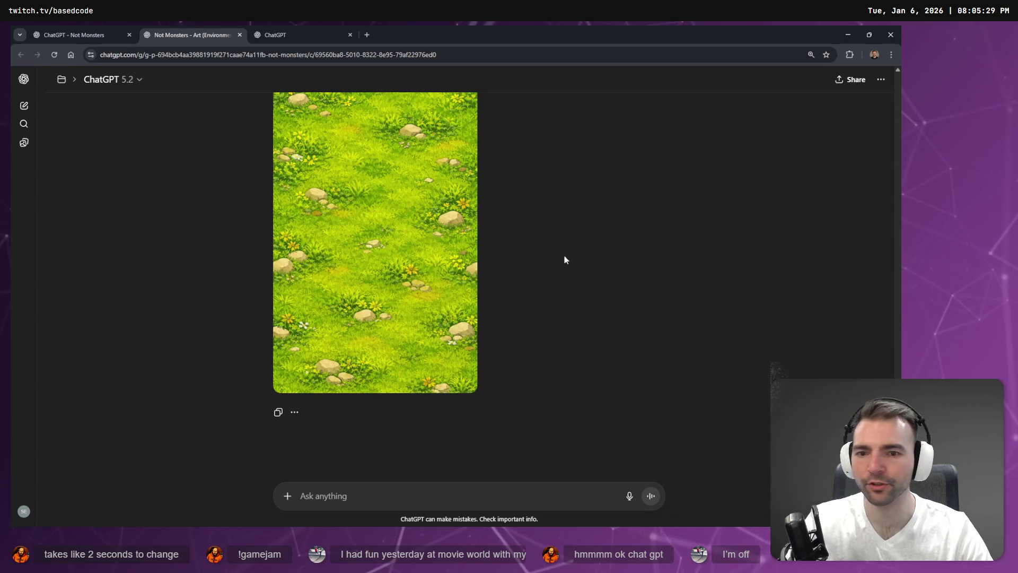
# Show version 9/9, the detailed seamless grass request, and scroll through its spring grass texture
pyautogui.scroll(7, 493, 255)
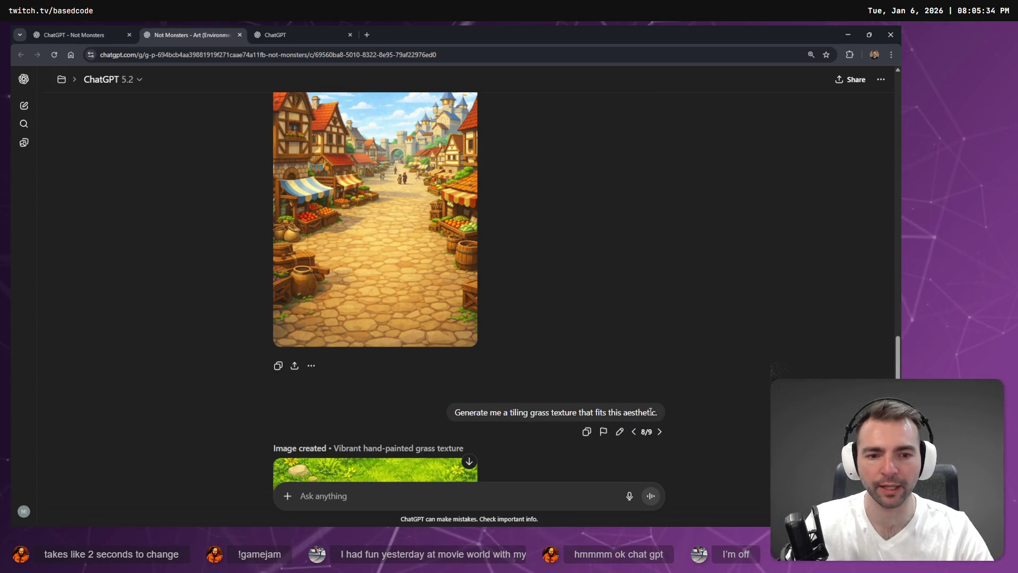
pyautogui.click(658, 431)
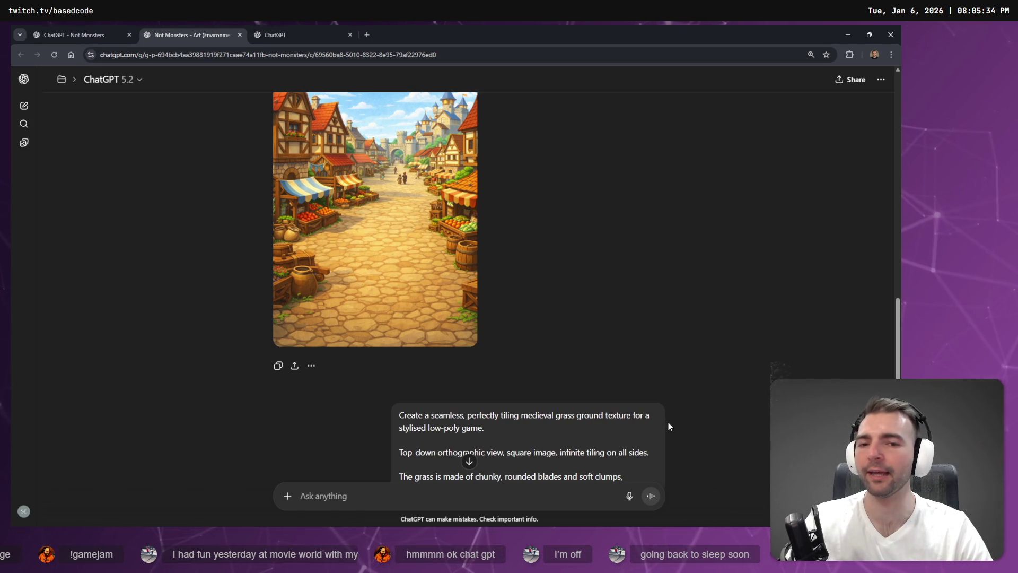
pyautogui.scroll(-12, 641, 414)
pyautogui.scroll(7, 533, 359)
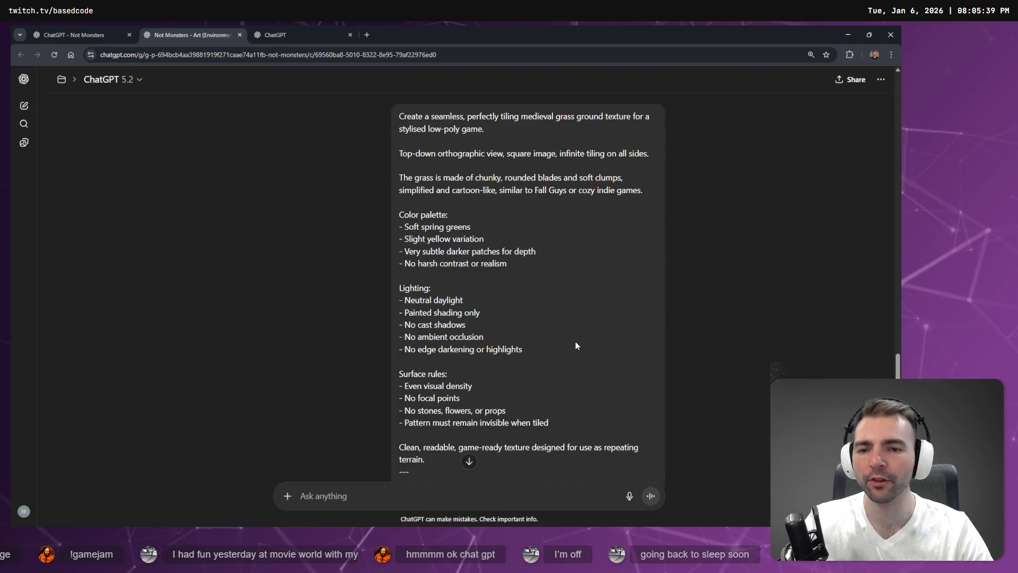
pyautogui.scroll(4, 580, 337)
pyautogui.scroll(-3, 583, 333)
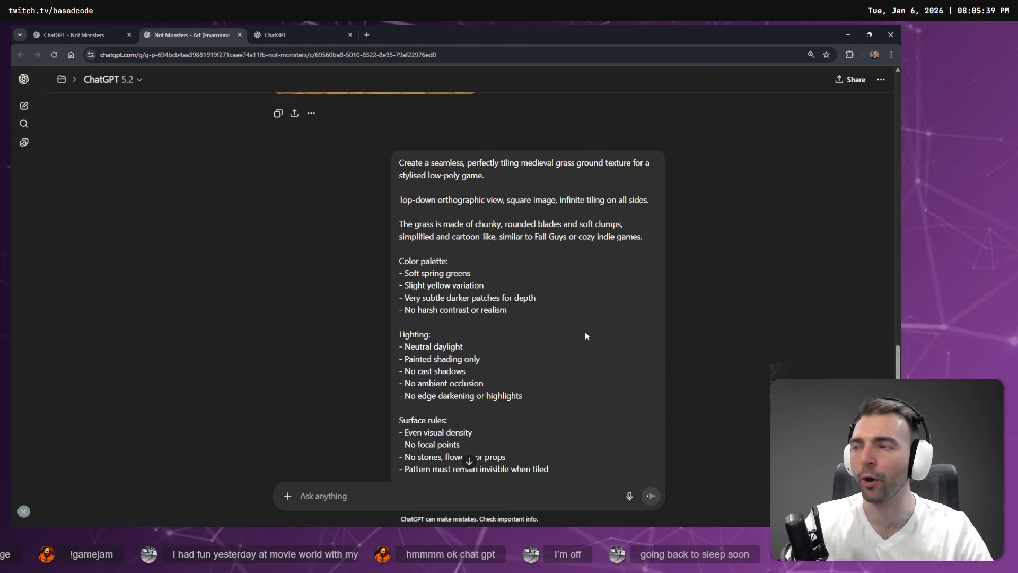
pyautogui.scroll(-6, 585, 334)
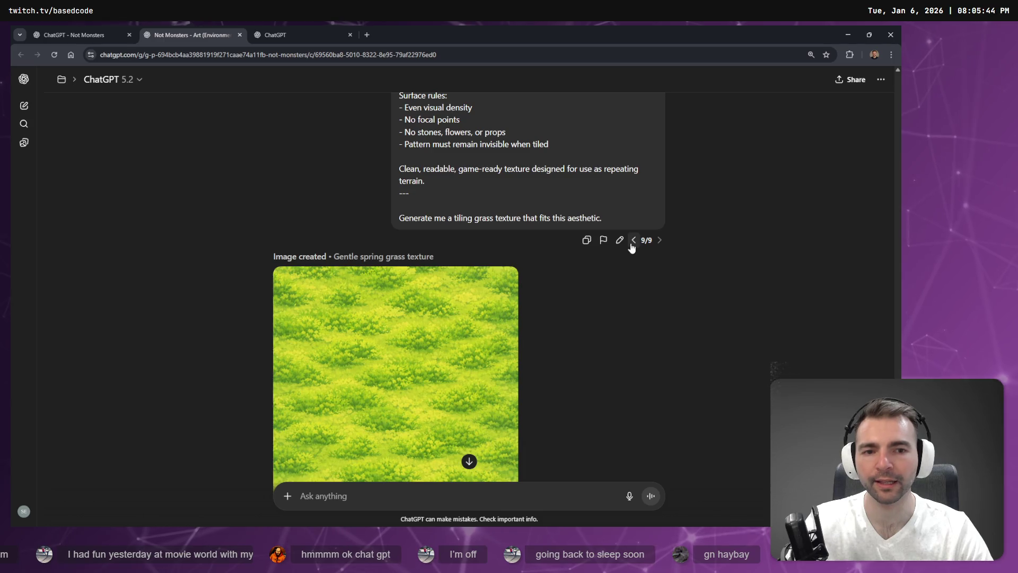
# Step back to the short 8/9 grass request, then to the 7/9 town-layout request
pyautogui.click(634, 240)
pyautogui.scroll(5, 618, 284)
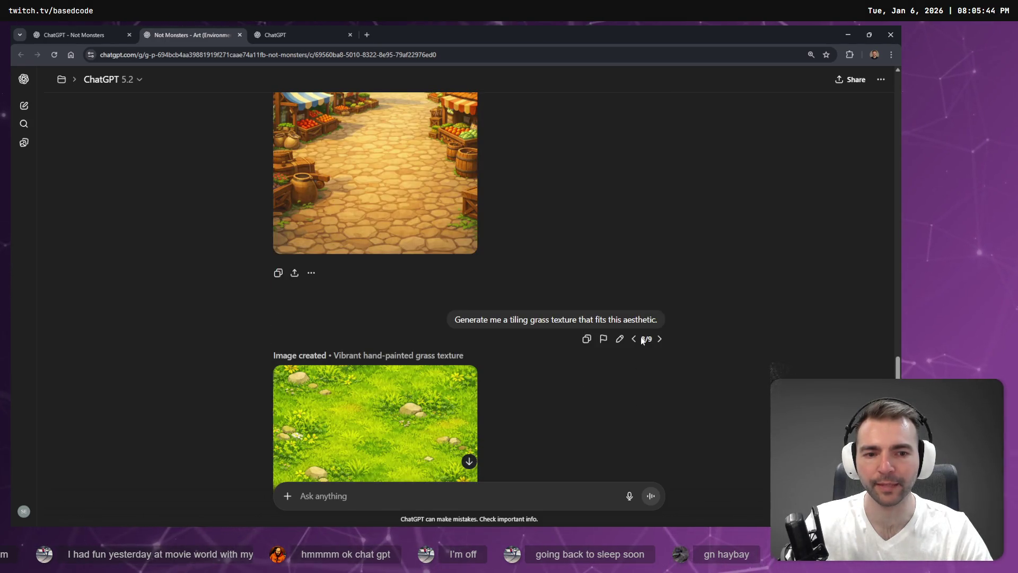
pyautogui.click(634, 339)
# Flip through the town-layout request versions, including the one with a well
pyautogui.click(636, 343)
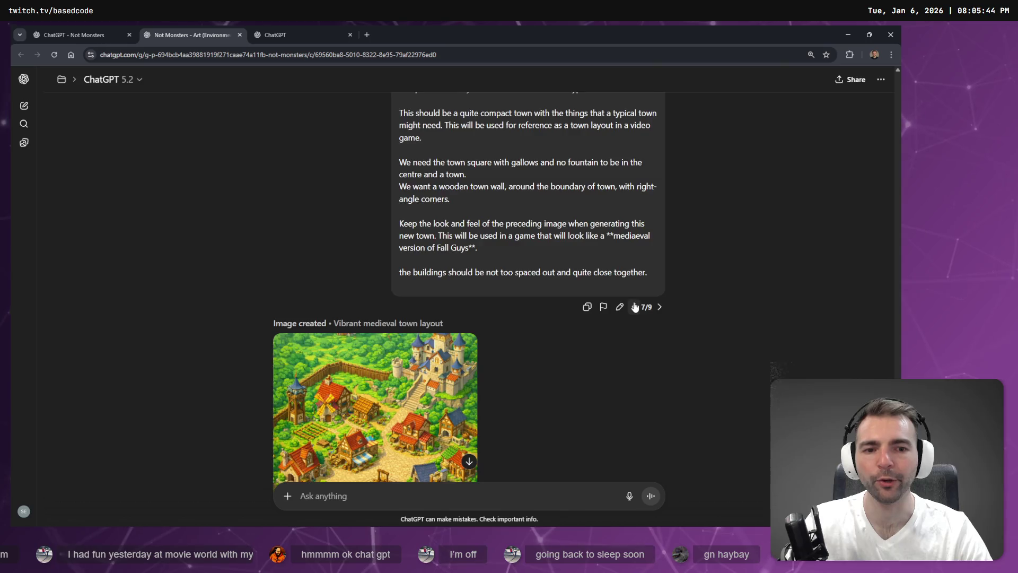
pyautogui.click(642, 303)
pyautogui.scroll(-5, 622, 290)
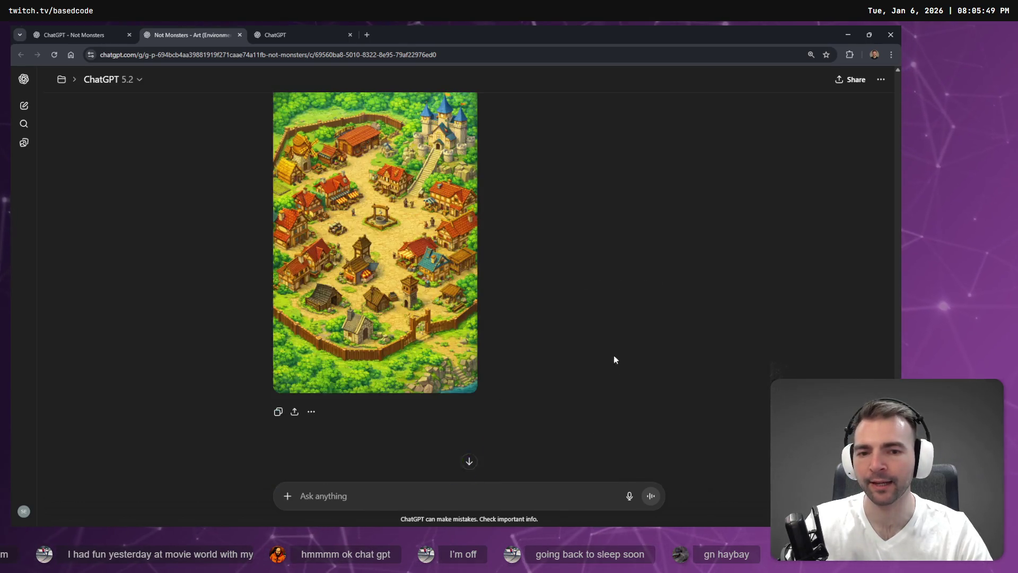
pyautogui.click(634, 339)
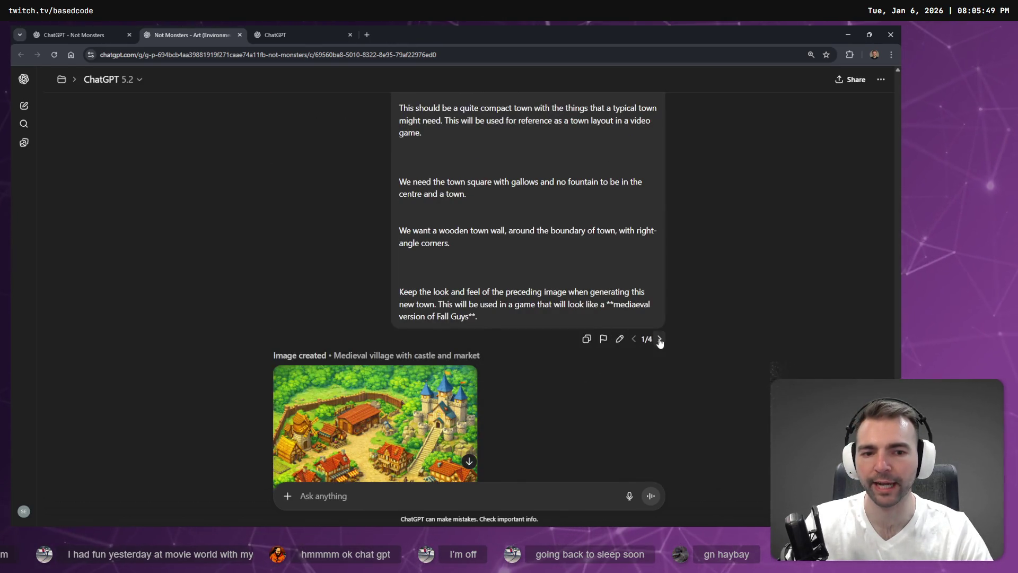
pyautogui.click(659, 339)
pyautogui.scroll(-10, 589, 303)
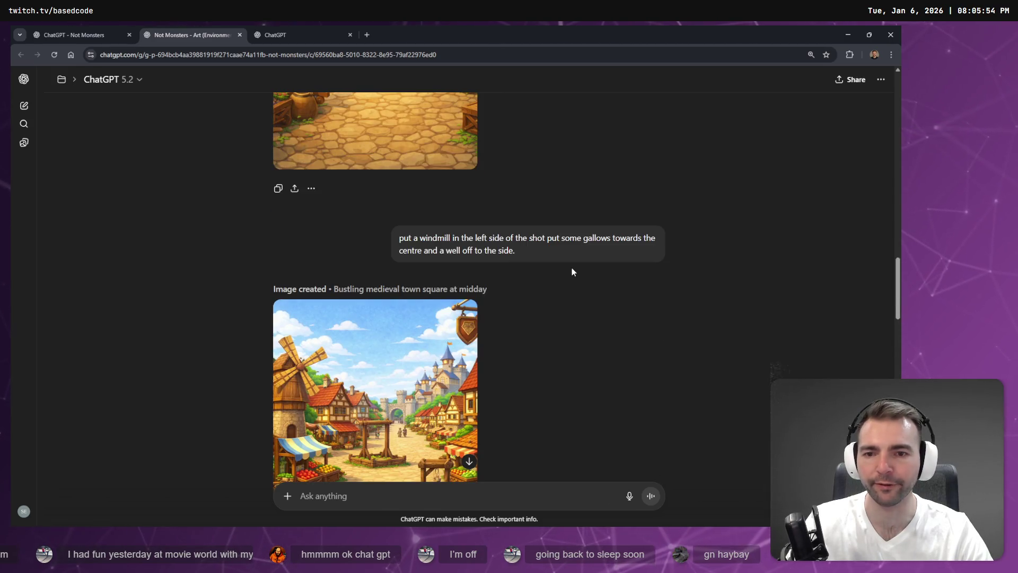
pyautogui.scroll(12, 583, 276)
pyautogui.scroll(-3, 592, 279)
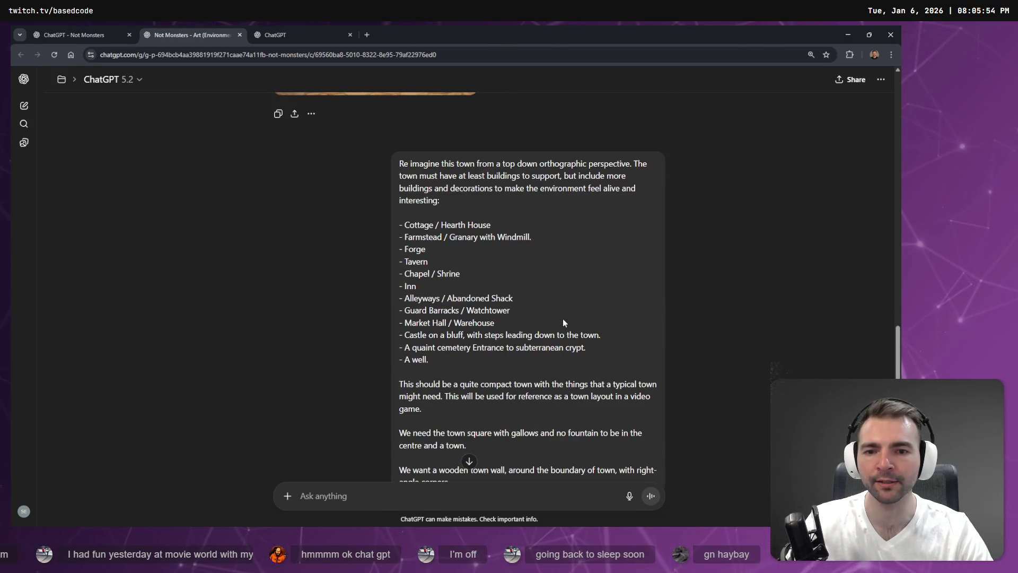
pyautogui.scroll(9, 562, 318)
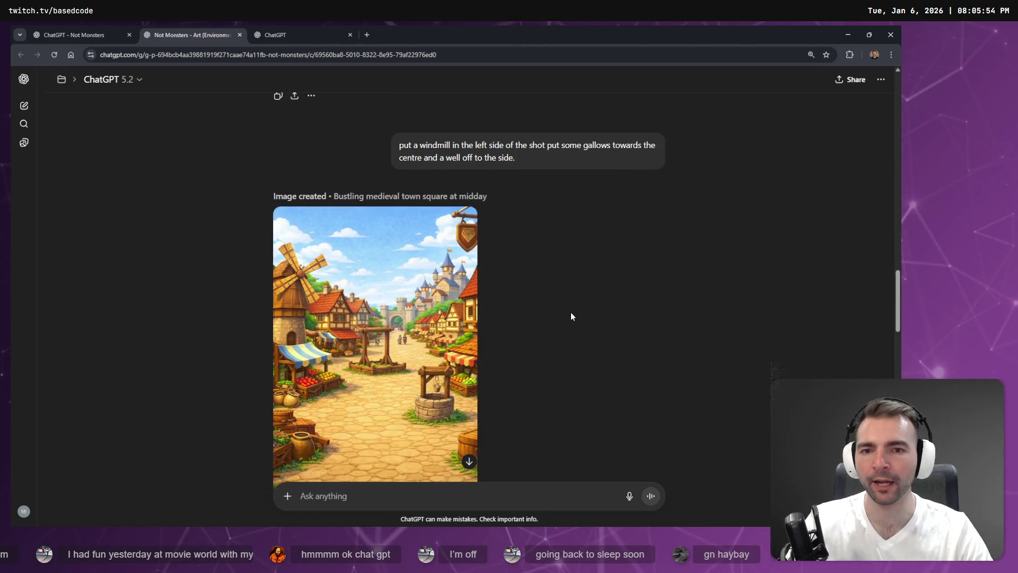
pyautogui.scroll(-12, 583, 265)
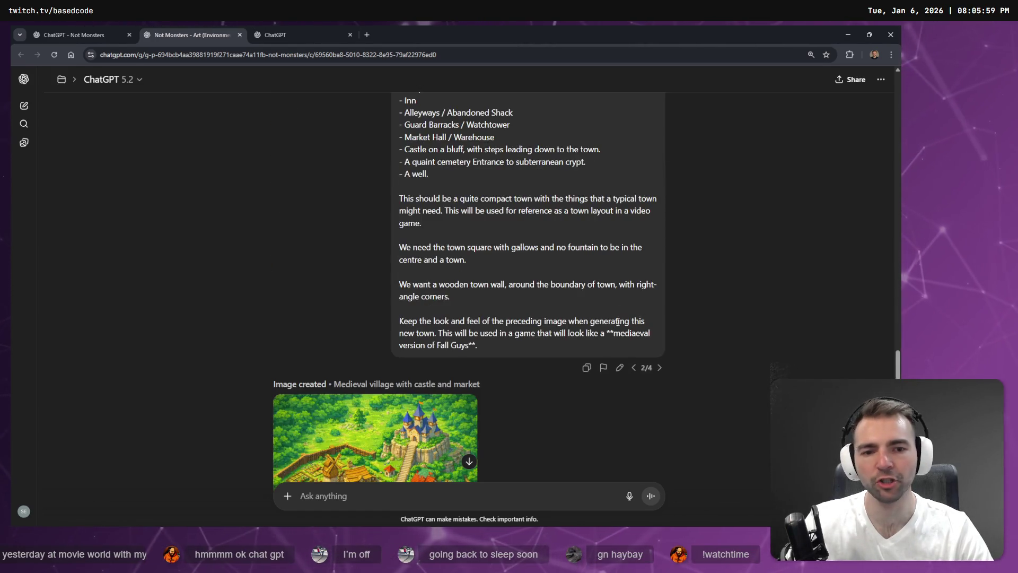
# Cancel a stray edit, then switch to the single-house branch and its 43 x 8 x 75 tavern version
pyautogui.click(620, 367)
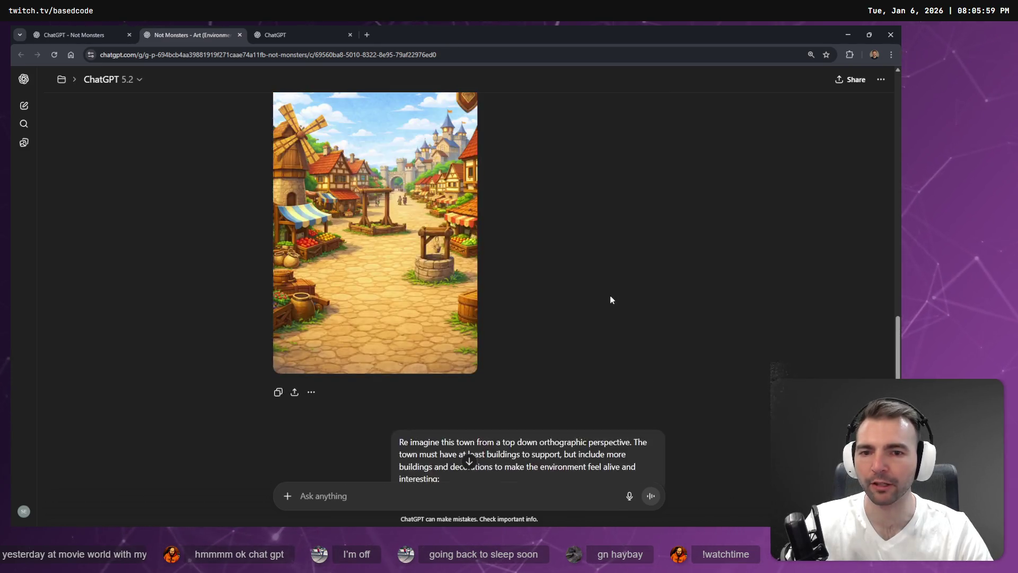
pyautogui.press('Escape')
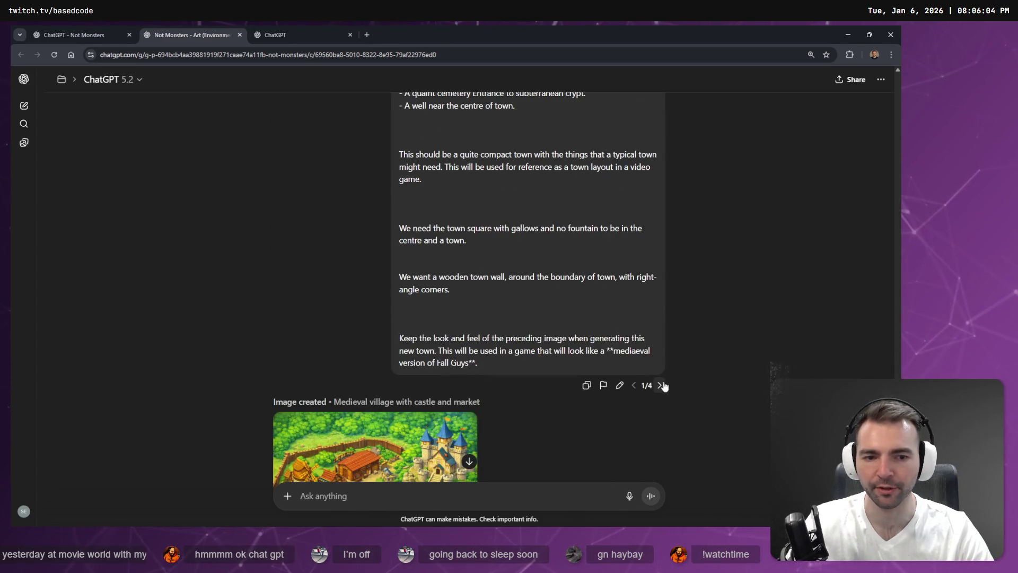
pyautogui.click(660, 385)
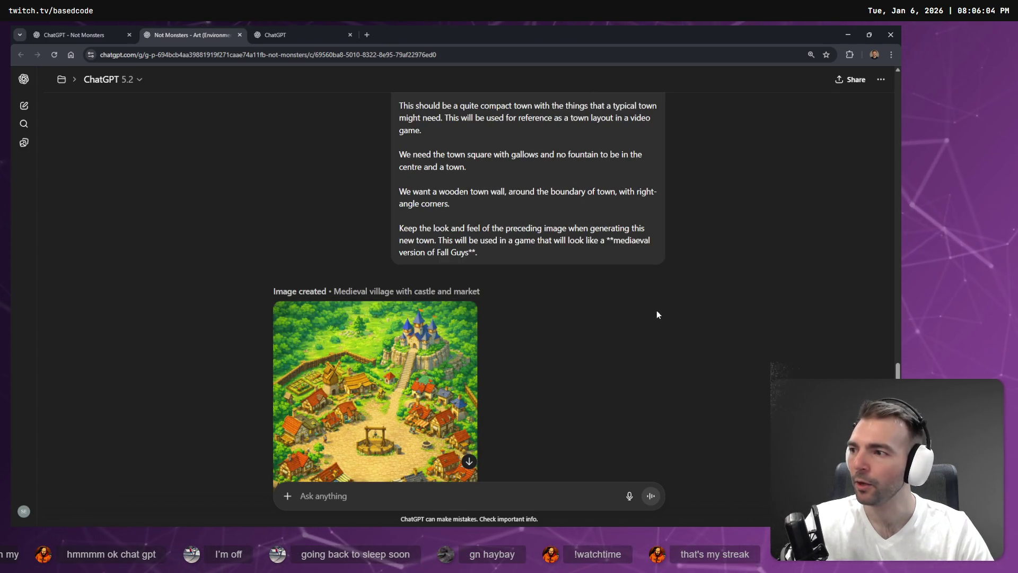
pyautogui.click(660, 275)
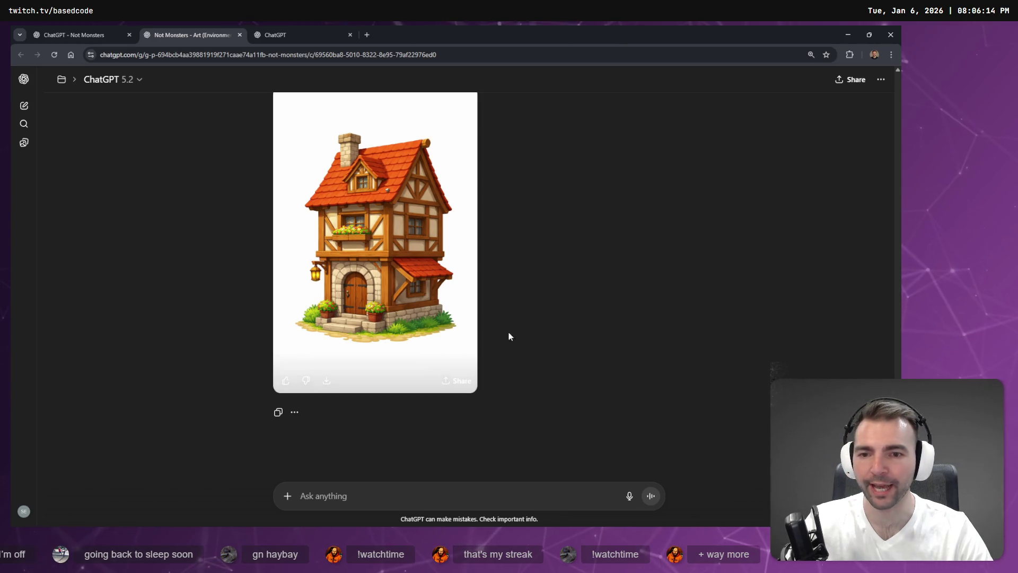
pyautogui.scroll(7, 508, 332)
pyautogui.scroll(-5, 546, 322)
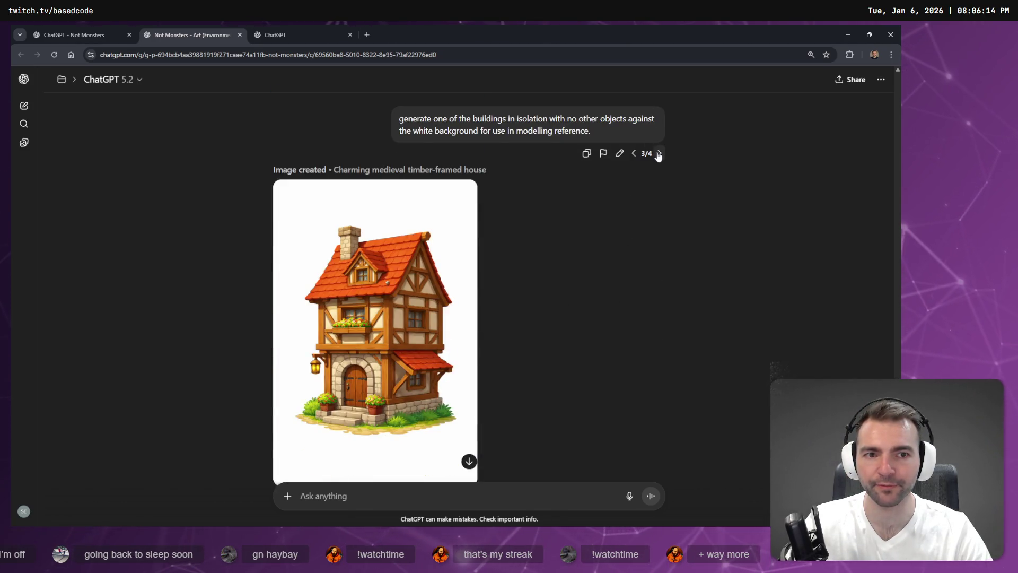
pyautogui.click(660, 153)
pyautogui.scroll(-10, 676, 199)
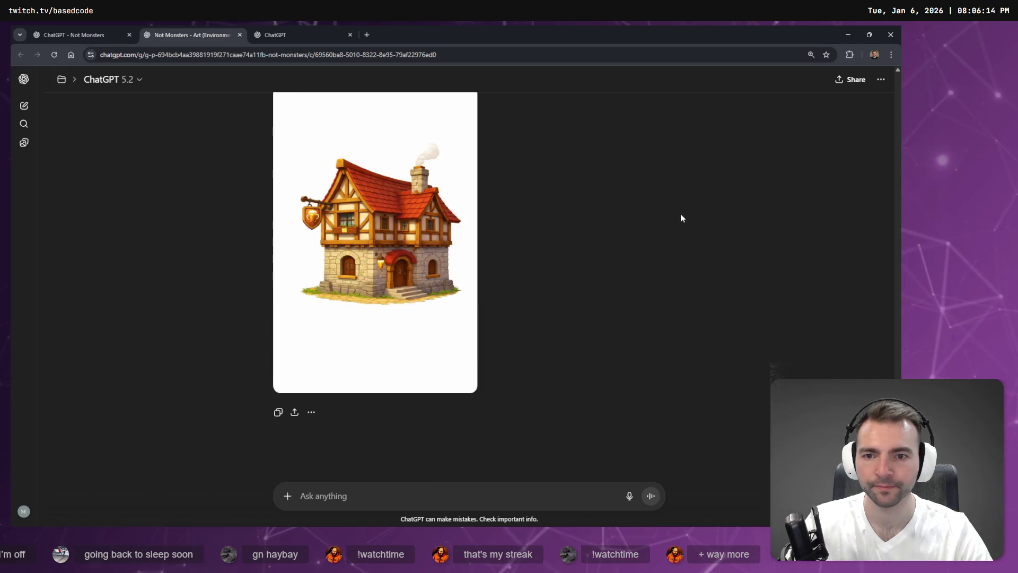
pyautogui.scroll(4, 681, 218)
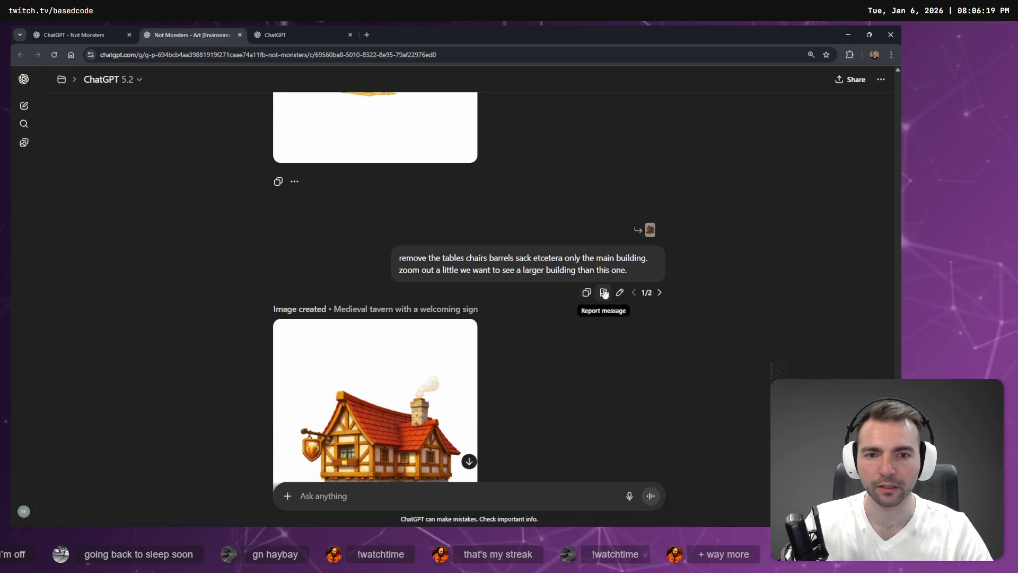
pyautogui.scroll(10, 603, 291)
pyautogui.scroll(-2, 654, 292)
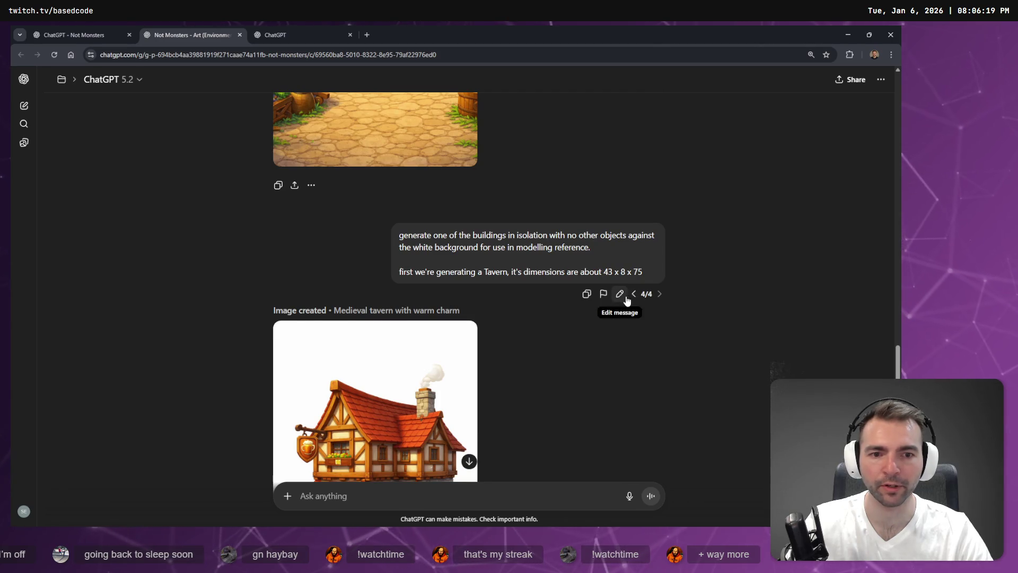
# Replace the tavern prompt with a dictated request for just the fruit stand as white-background modelling reference, and send it
pyautogui.click(620, 293)
pyautogui.moveTo(570, 272); pyautogui.dragTo(248, 225)
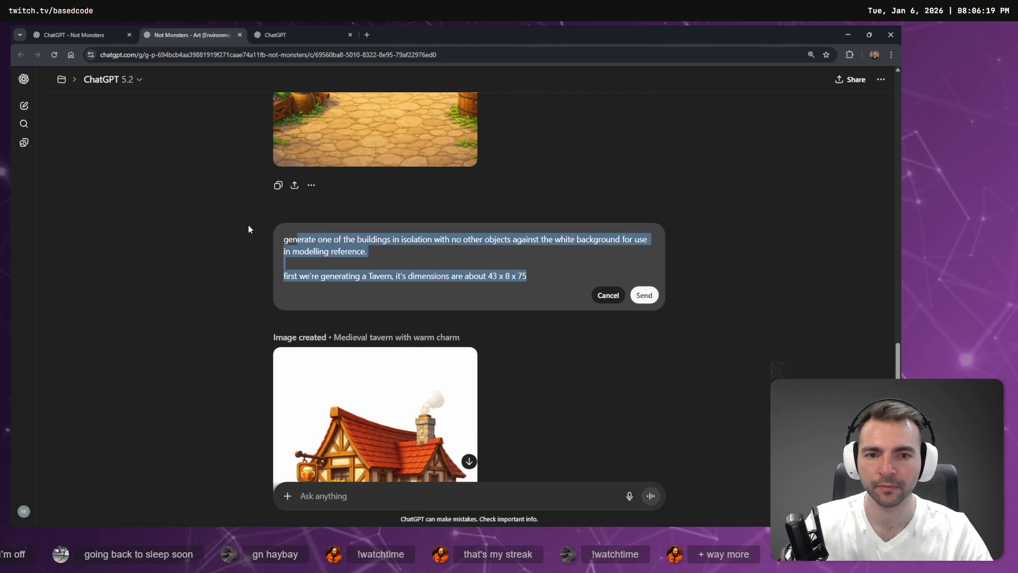
pyautogui.press('BackSpace')
pyautogui.press('super+h')
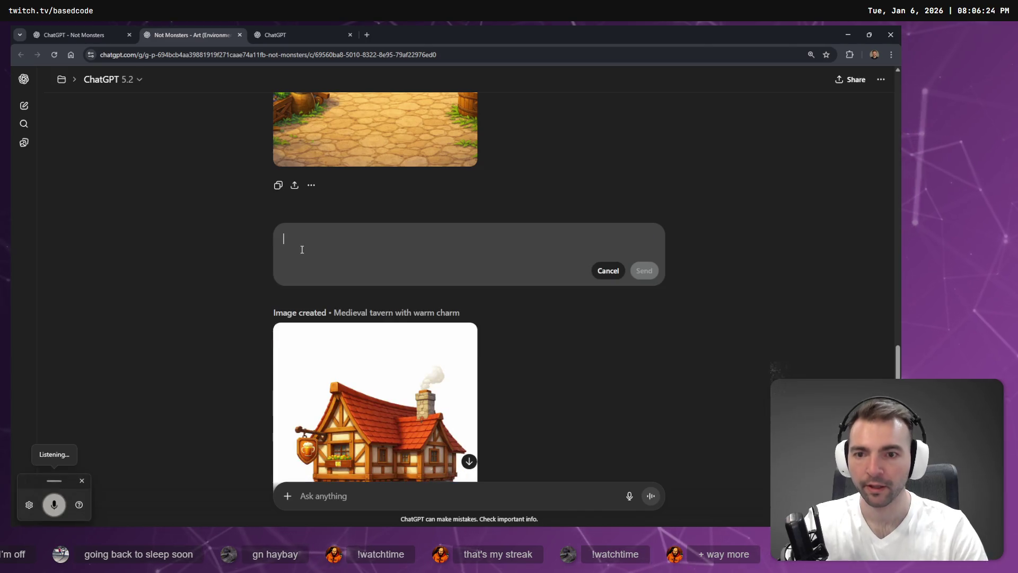
pyautogui.scroll(5, 587, 323)
pyautogui.scroll(-2, 603, 322)
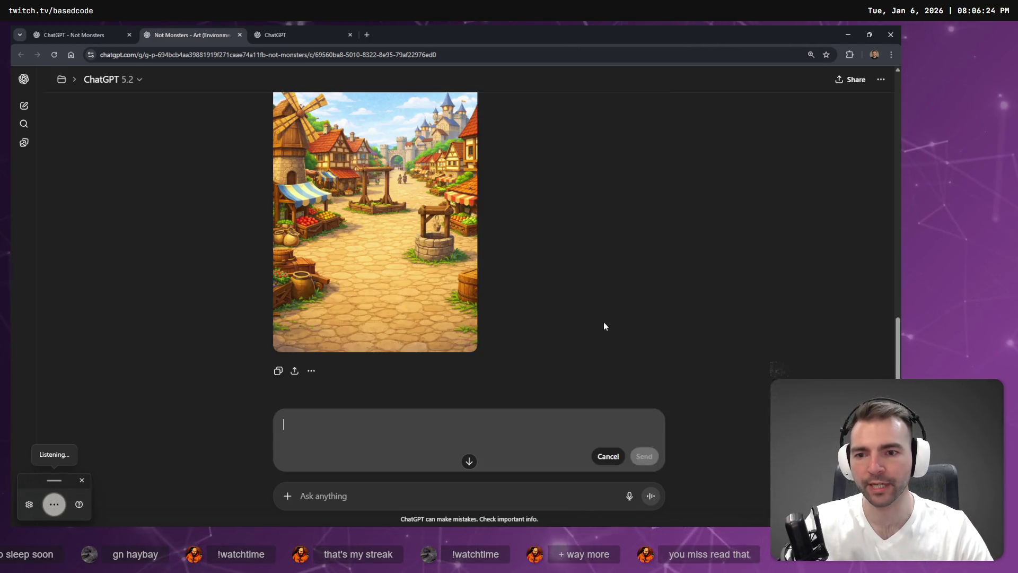
pyautogui.write('generate just the fruit stand from in this image.')
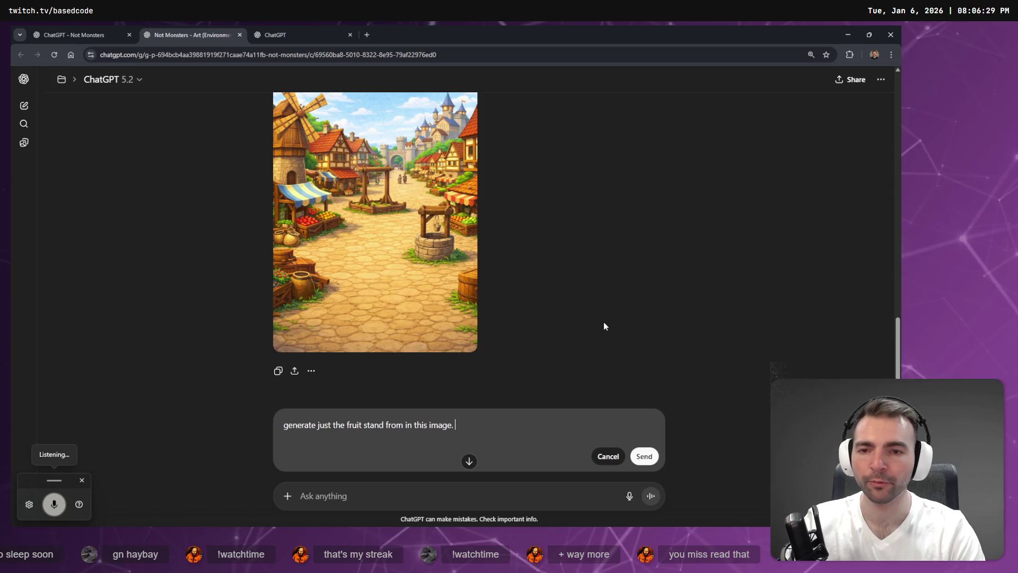
pyautogui.write('remove all')
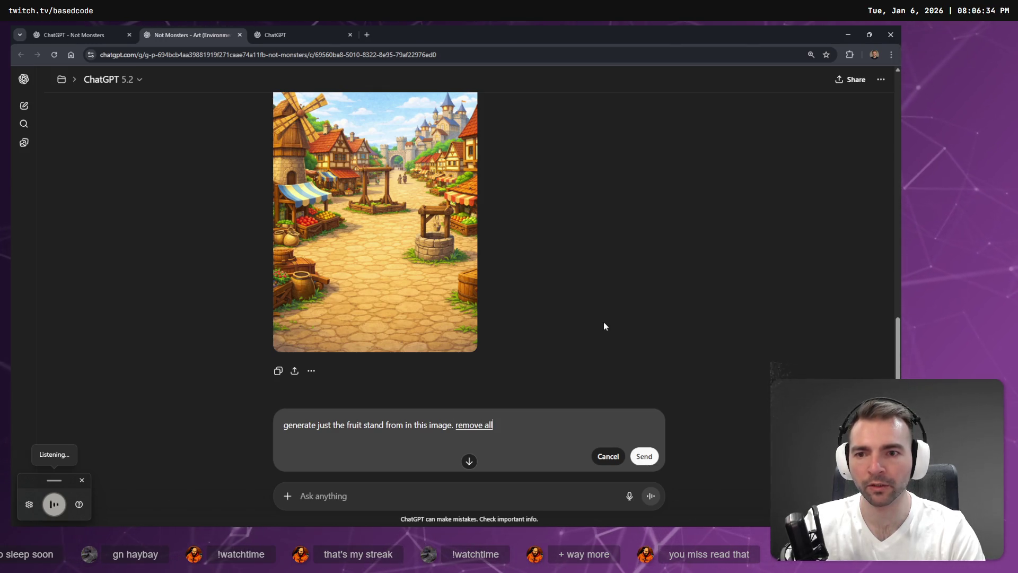
pyautogui.write(' of the other buildings')
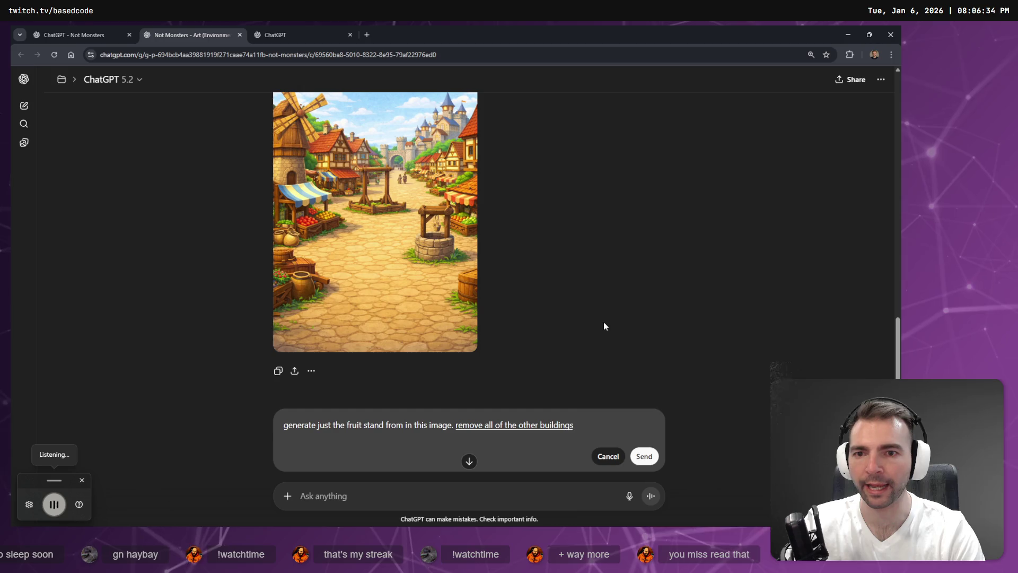
pyautogui.write(' and represent it in a way that it')
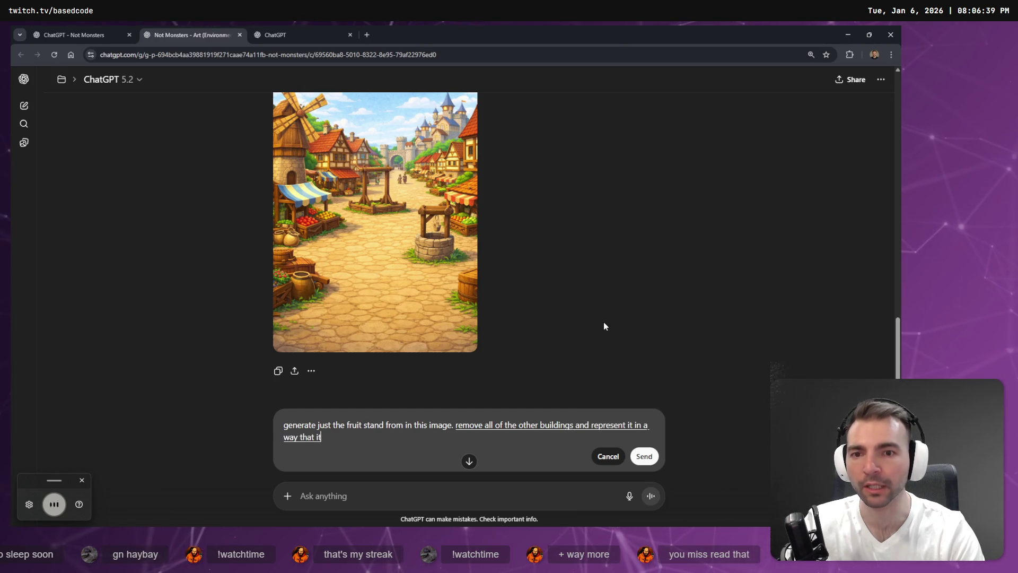
pyautogui.write(' can be used as a modelling reference for a video game')
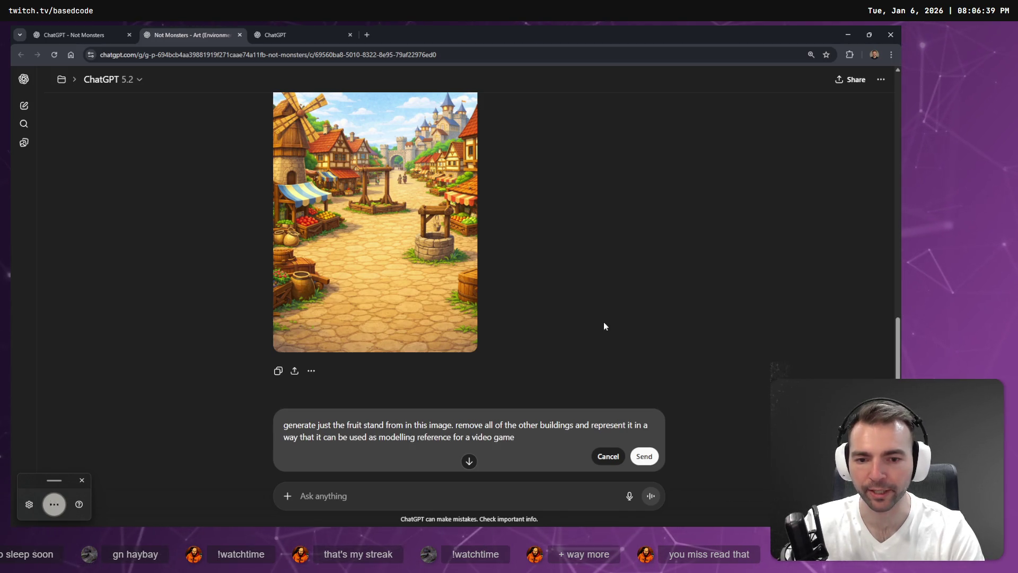
pyautogui.write(' with a white background.')
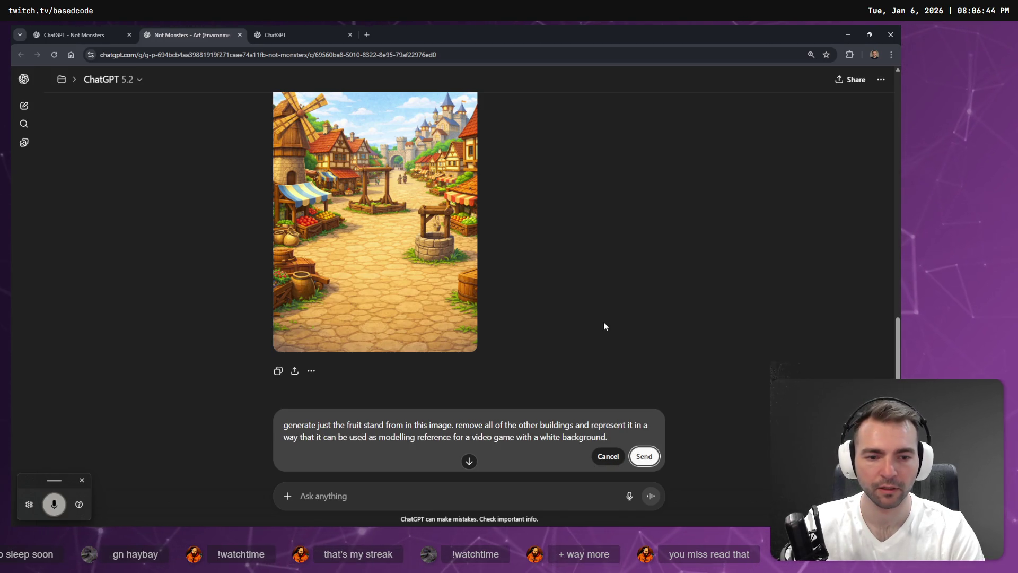
pyautogui.press('Return')
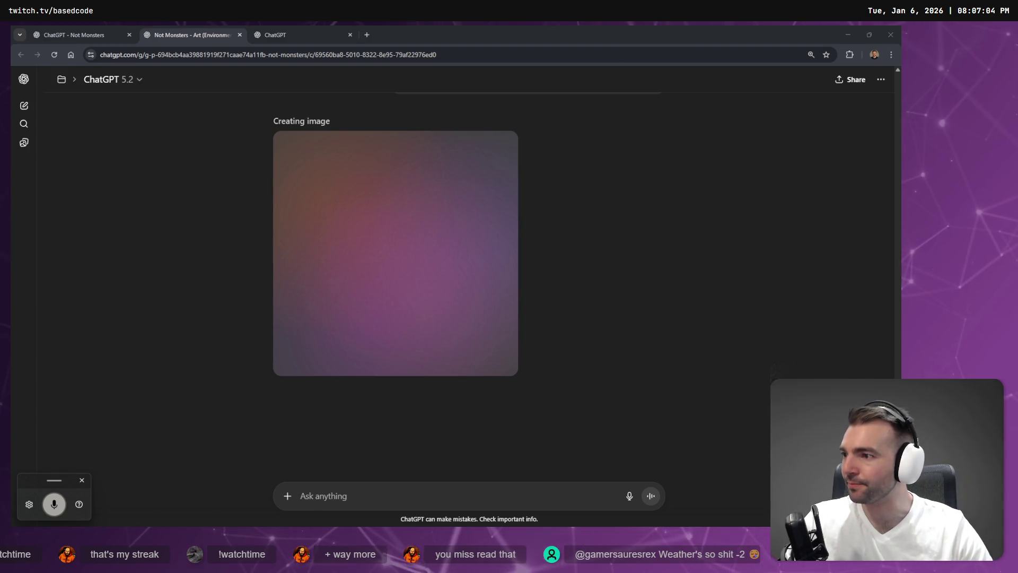
# Wait for the isolated fruit stand image with striped awning and produce crates on white
pyautogui.press('Tab')
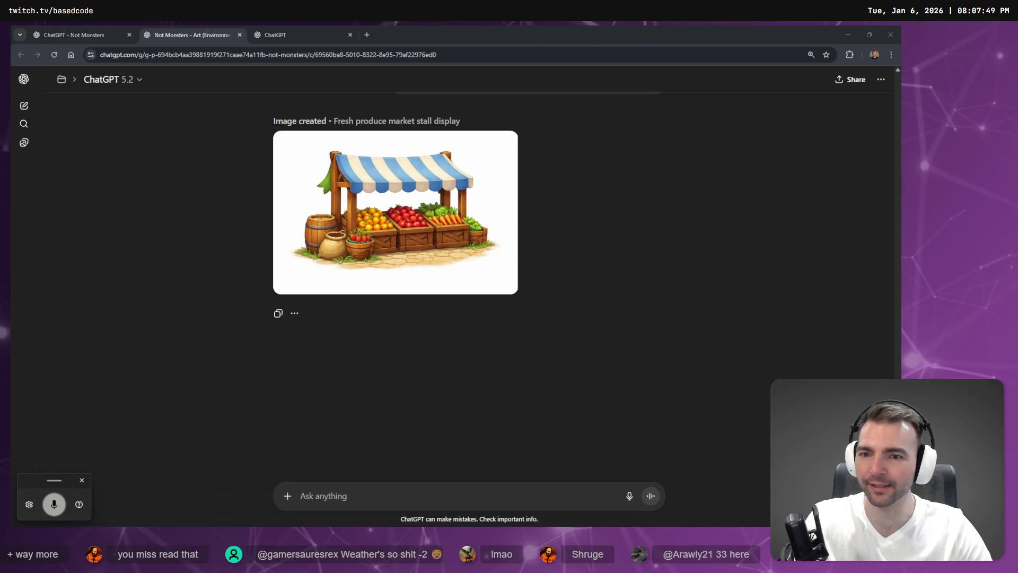
pyautogui.click(372, 496)
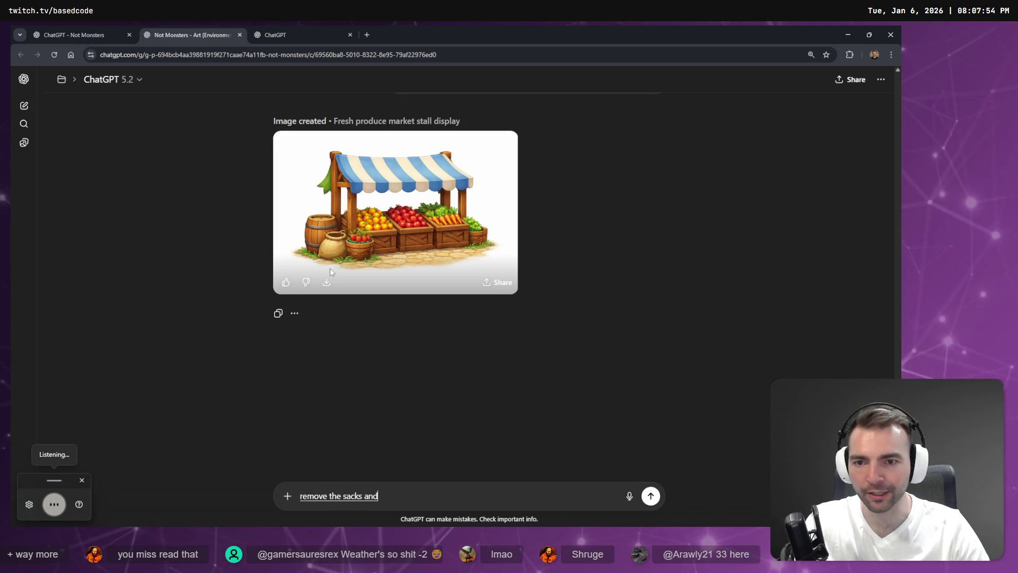
# Ask ChatGPT to remove the sacks, barrels and pots from around the fruit stand
pyautogui.write('barrels as well as the')
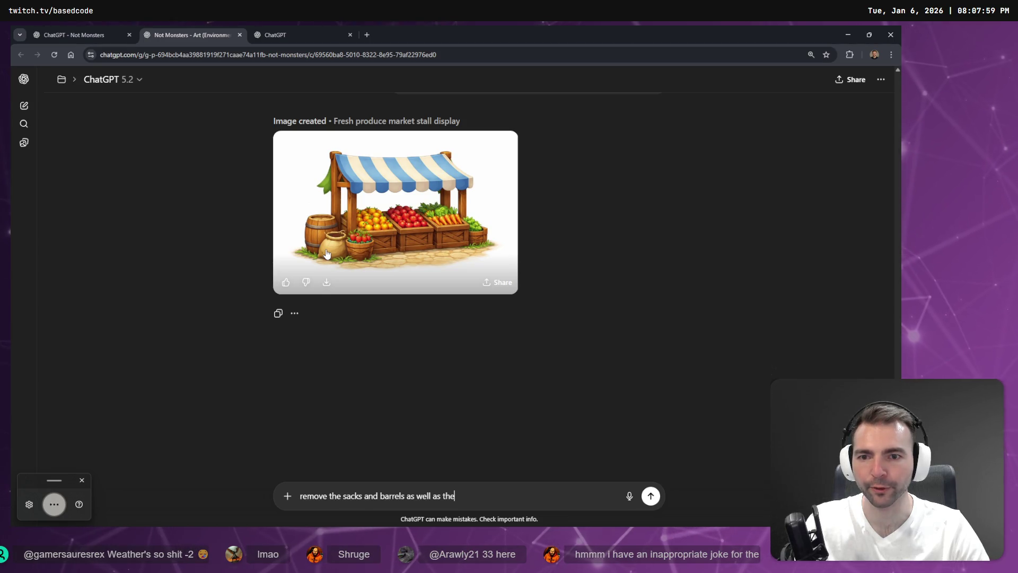
pyautogui.write(' pots from around the fruit stand.')
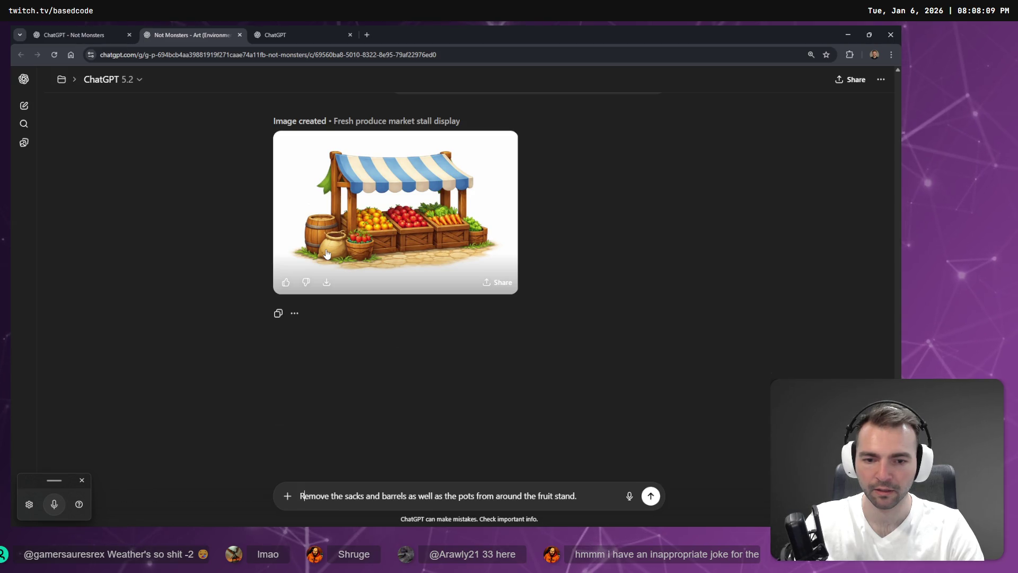
pyautogui.press('Return')
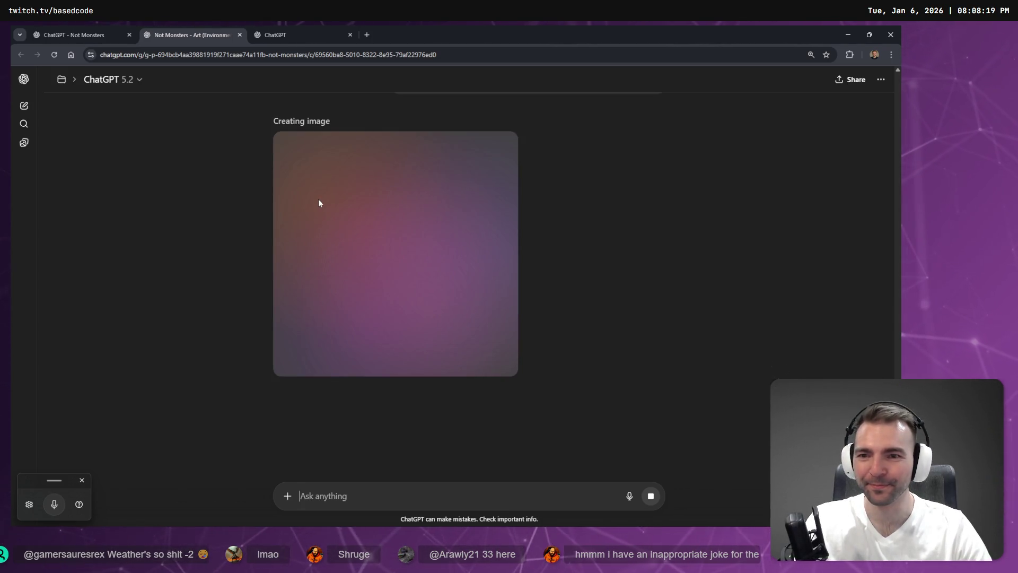
pyautogui.click(281, 33)
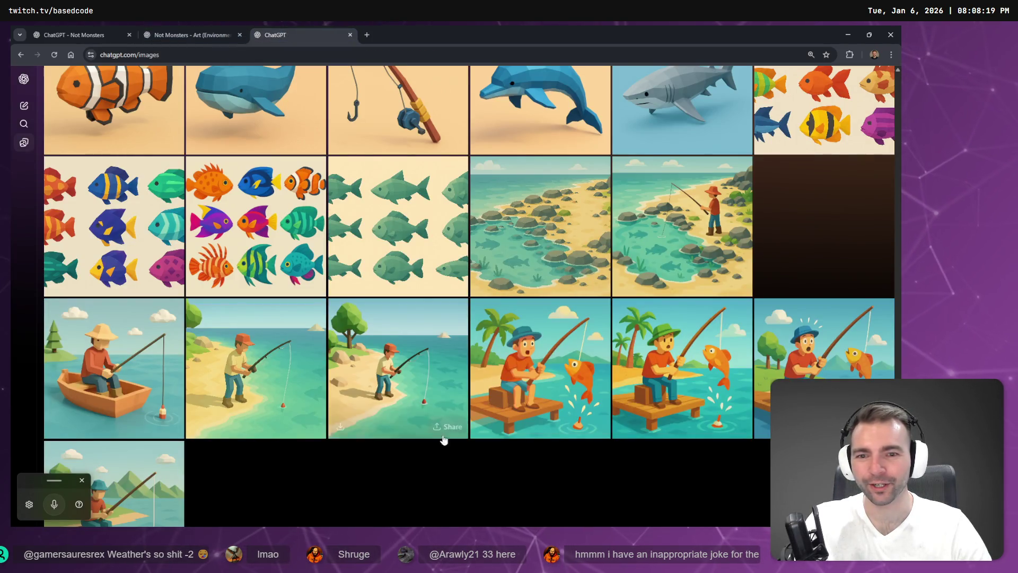
# Copy the tense alleyway encounter image from My images in the ChatGPT image library
pyautogui.middleClick(557, 159)
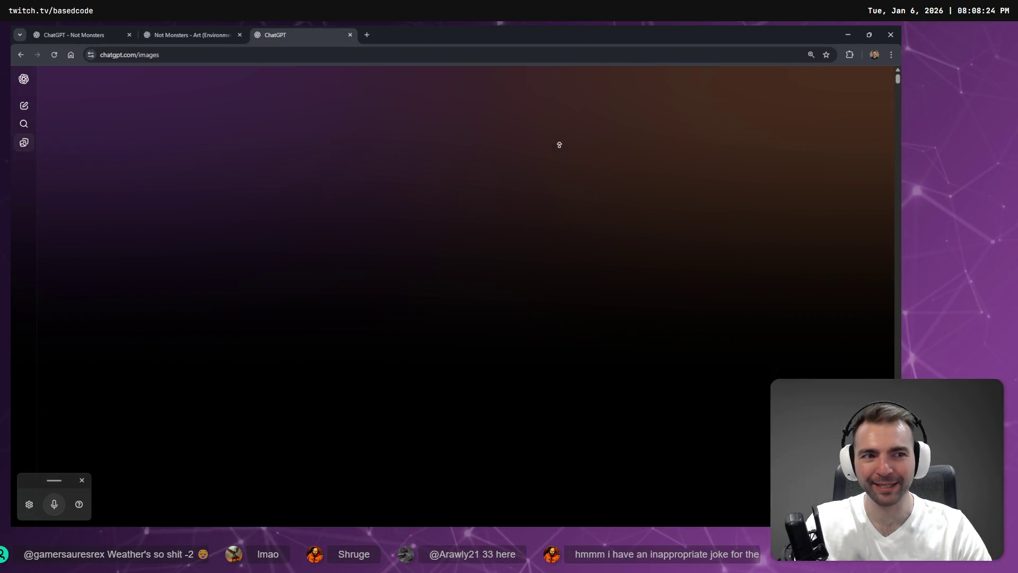
pyautogui.scroll(-7, 559, 159)
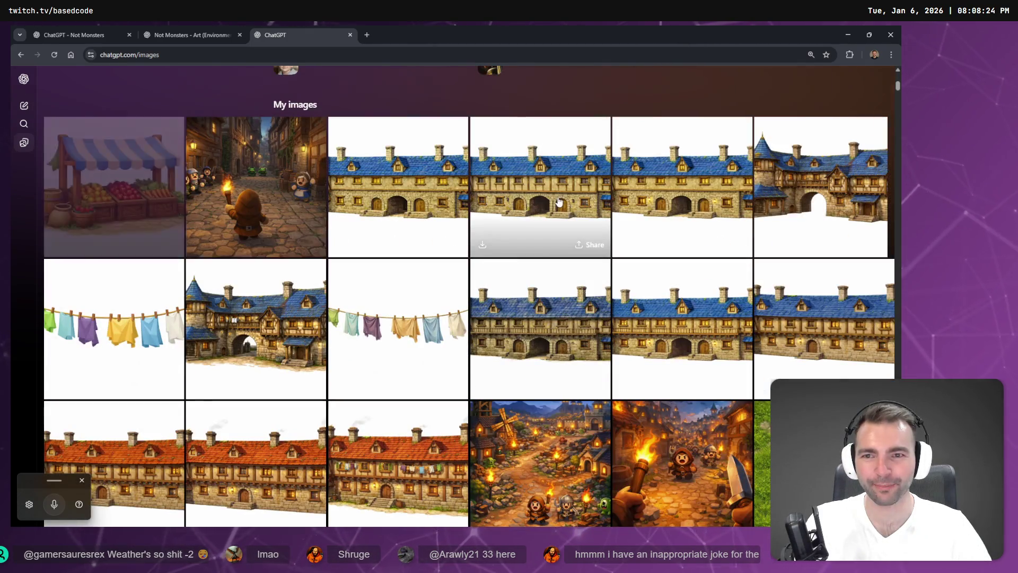
pyautogui.click(269, 196)
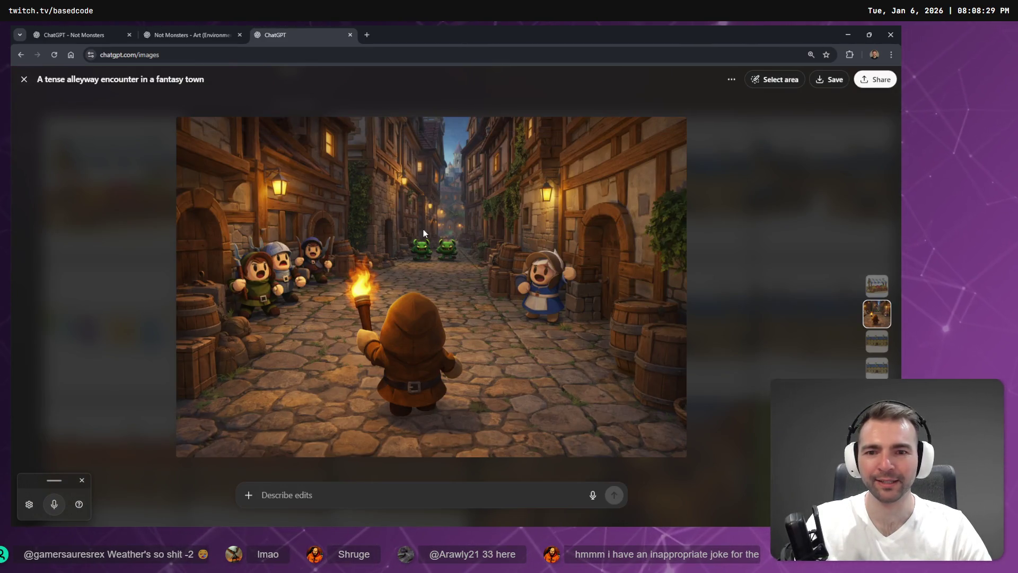
pyautogui.rightClick(423, 229)
pyautogui.click(463, 267)
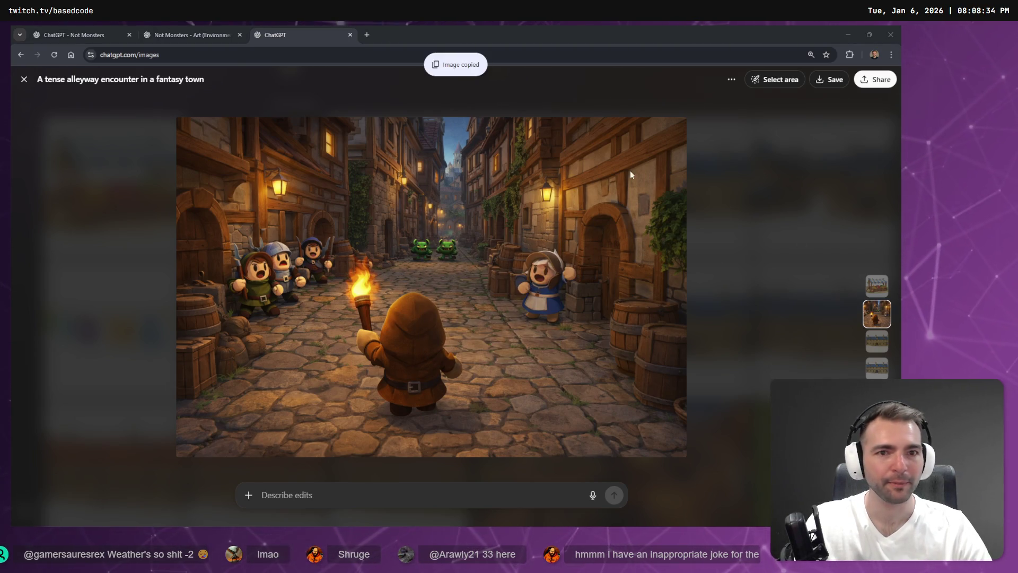
pyautogui.hotkey('alt', 'Tab')
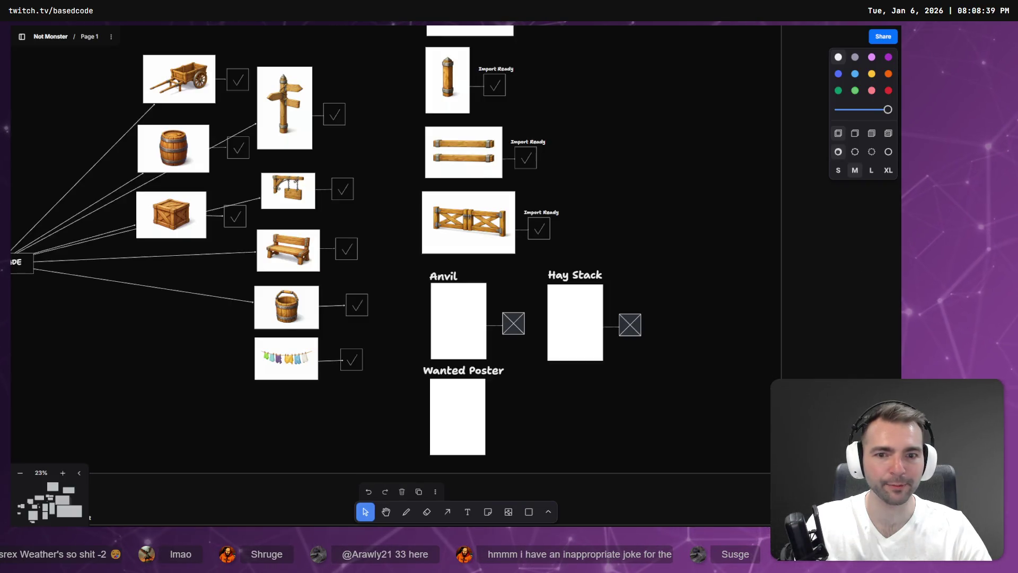
# Zoom the tldraw board to about 142% and center the torch-lit cobbled street concept image
pyautogui.scroll(-5, 284, 374)
pyautogui.scroll(-10, 356, 386)
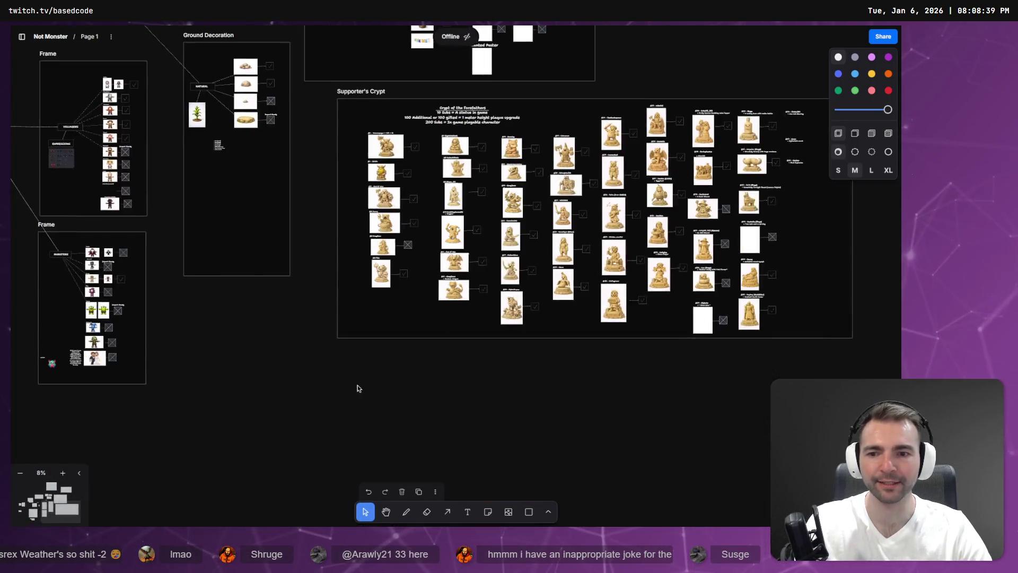
pyautogui.scroll(15, 356, 208)
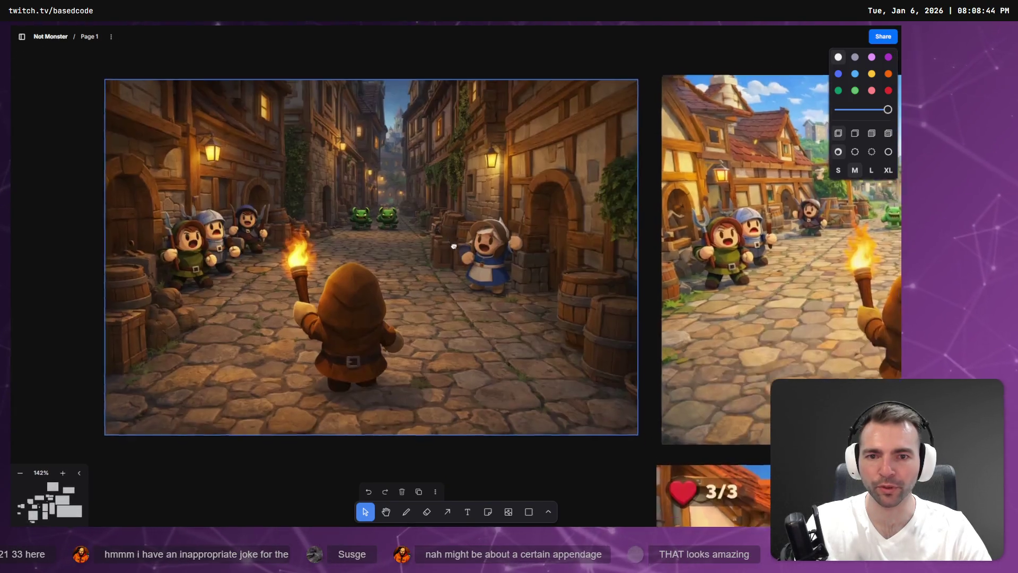
pyautogui.moveTo(453, 246); pyautogui.dragTo(491, 269)
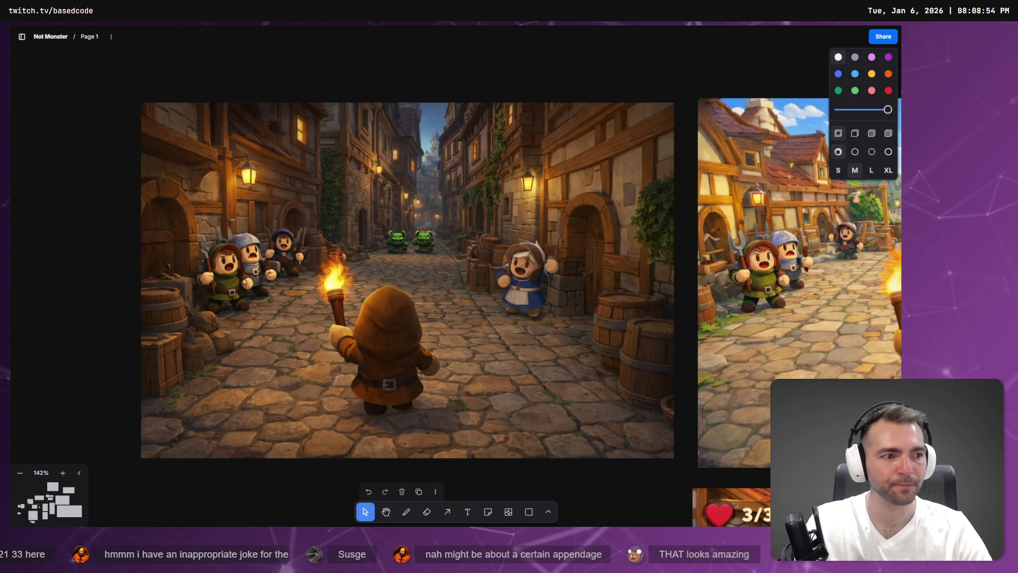
pyautogui.hotkey('alt', 'Tab')
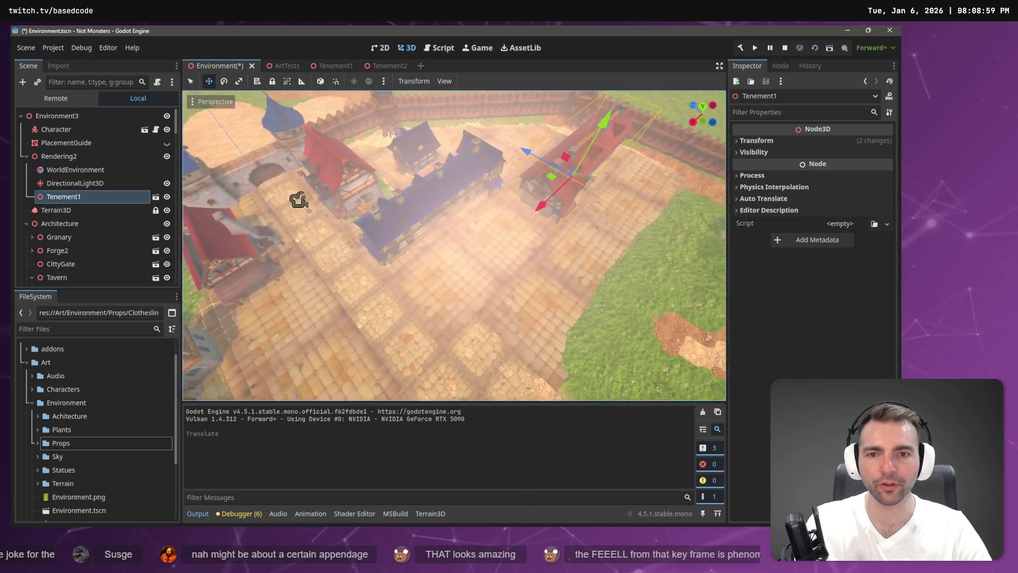
# Place a Props Barrel under TownHouse1 at street level, against the left house's wall
pyautogui.press('w')
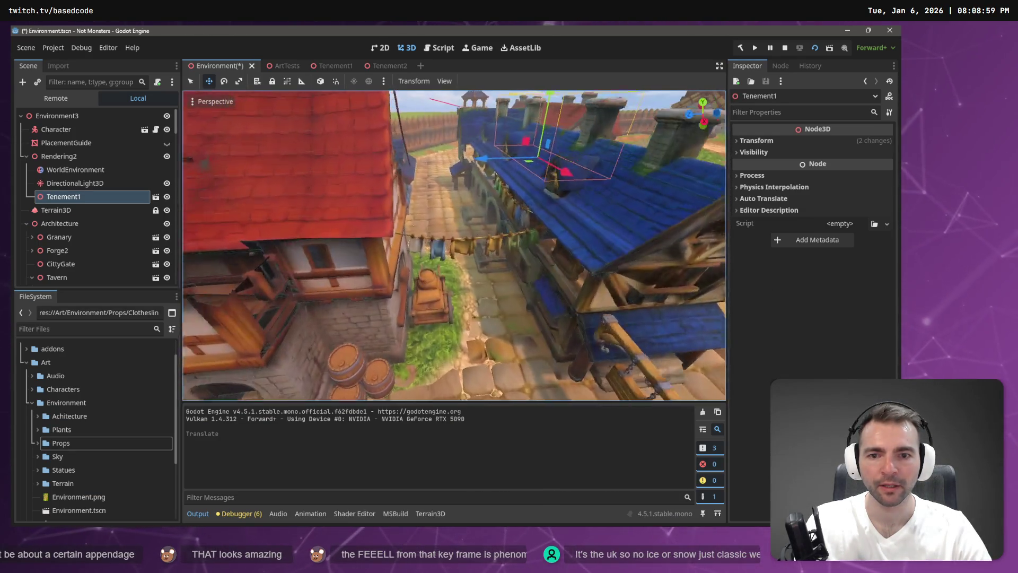
pyautogui.press('s')
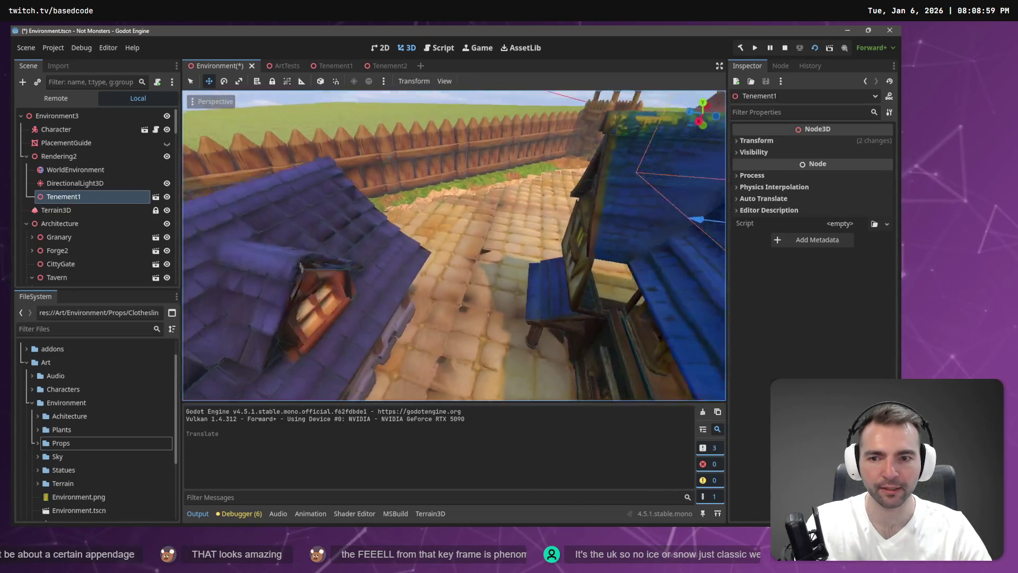
pyautogui.press('w')
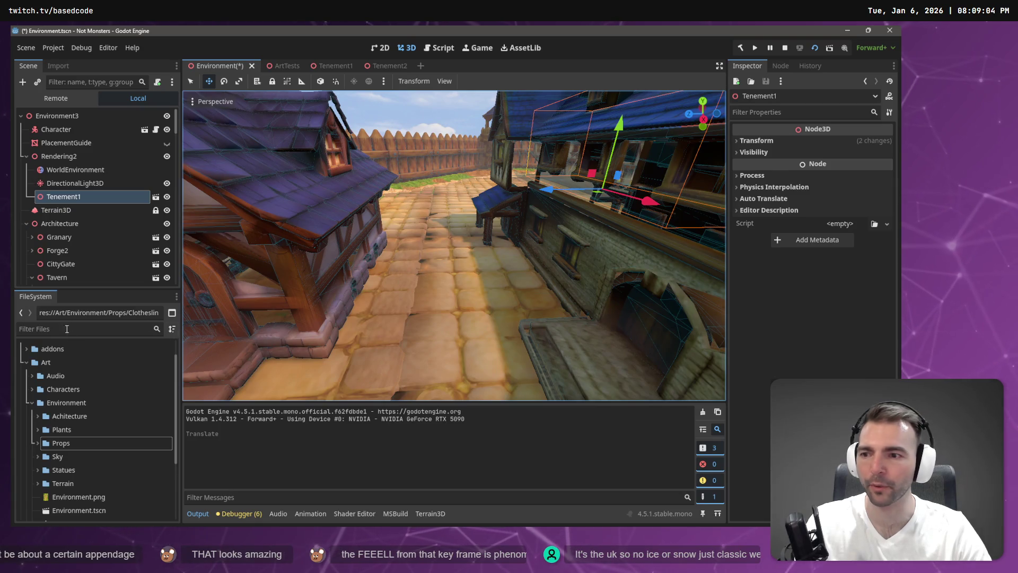
pyautogui.click(33, 443)
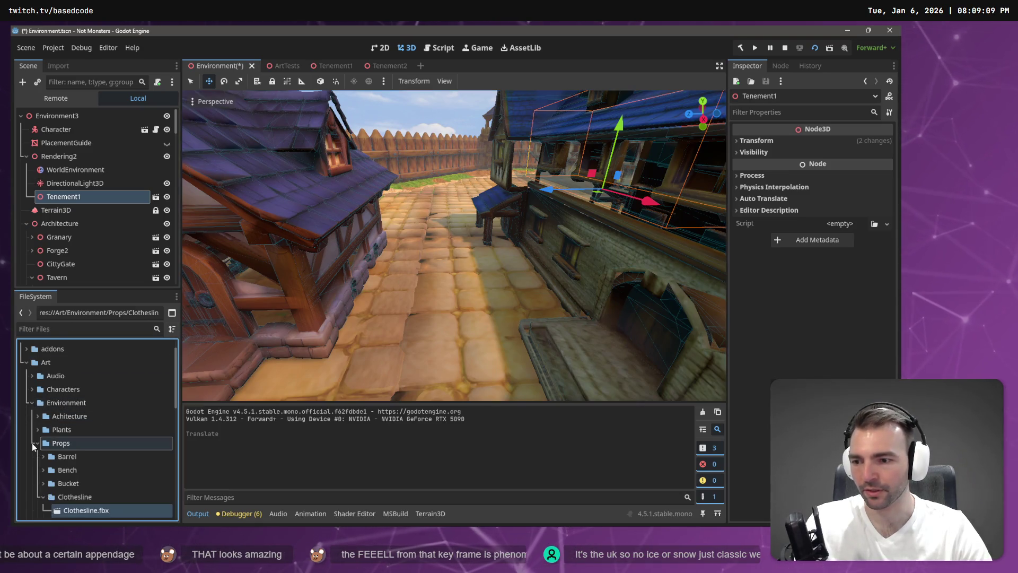
pyautogui.click(183, 298)
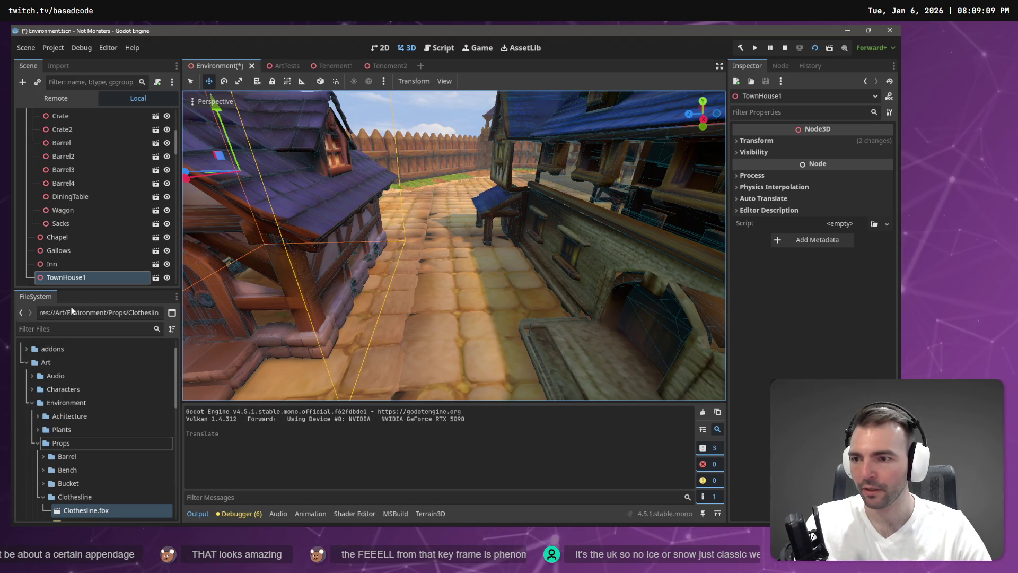
pyautogui.scroll(-3, 110, 395)
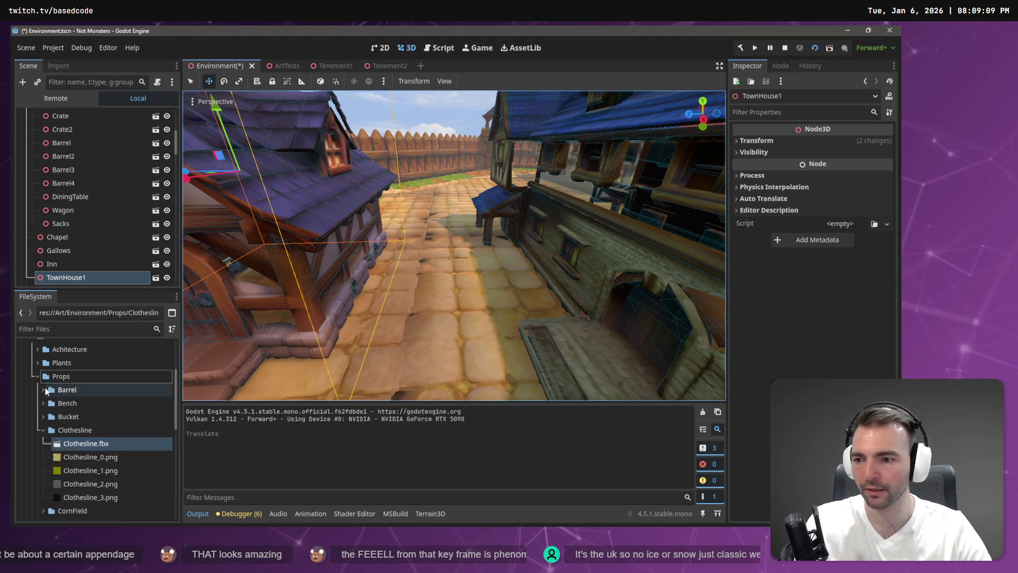
pyautogui.click(44, 390)
pyautogui.moveTo(79, 417)
pyautogui.mouseDown()
pyautogui.moveTo(407, 319)
pyautogui.moveTo(74, 265)
pyautogui.moveTo(78, 207)
pyautogui.moveTo(437, 253)
pyautogui.moveTo(419, 276)
pyautogui.mouseUp()
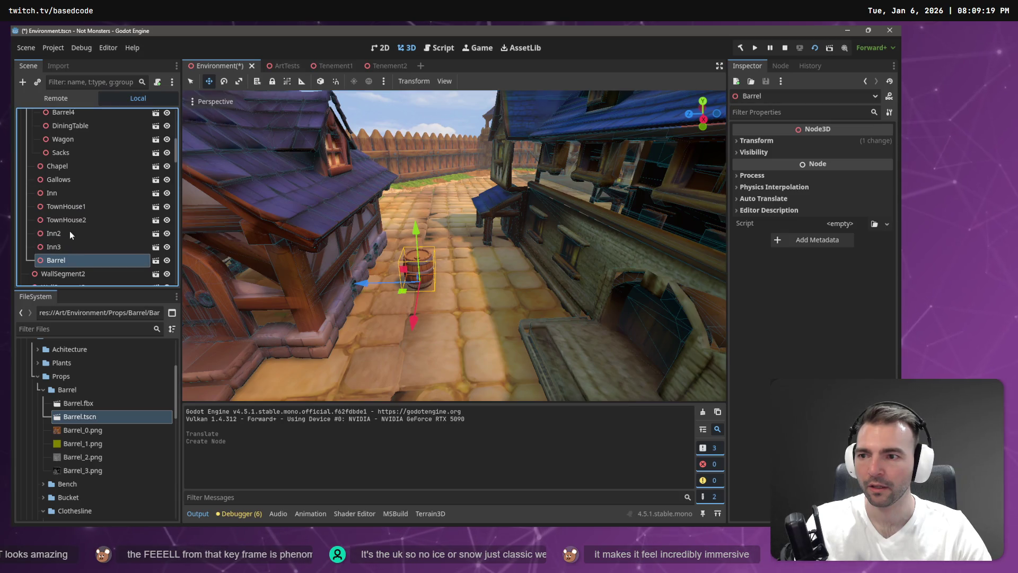
pyautogui.moveTo(74, 211); pyautogui.dragTo(74, 209)
pyautogui.moveTo(362, 284)
pyautogui.mouseDown()
pyautogui.moveTo(314, 280)
pyautogui.moveTo(339, 285)
pyautogui.mouseUp()
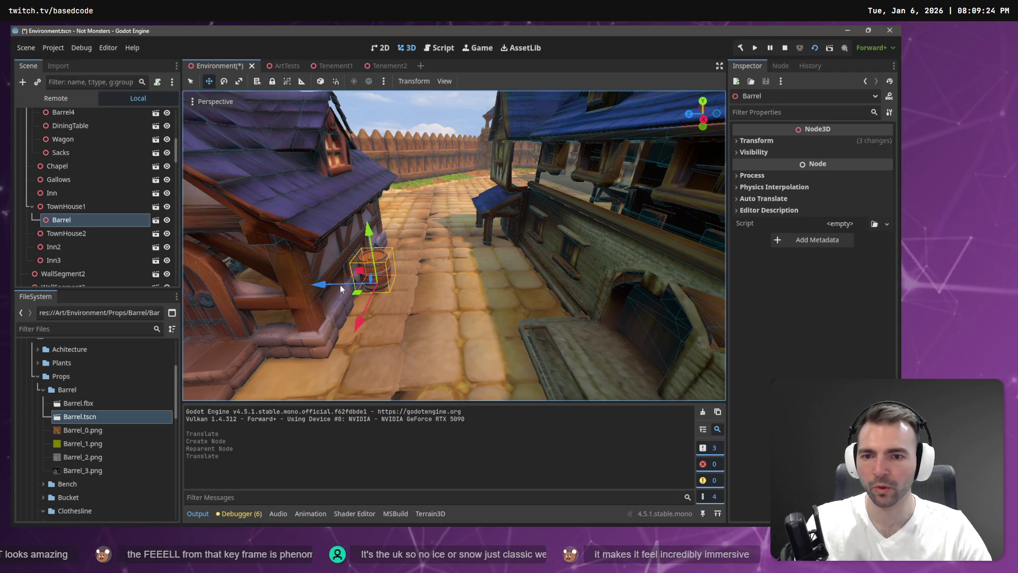
# After checking the concept art, drop a Props Crate instance into the street
pyautogui.hotkey('alt', 'Tab')
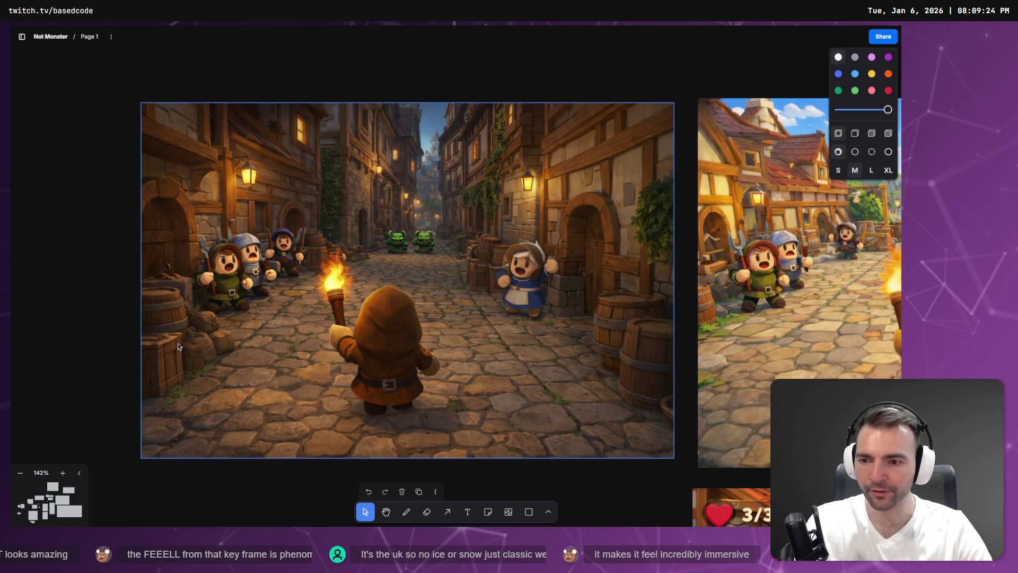
pyautogui.hotkey('alt', 'Tab')
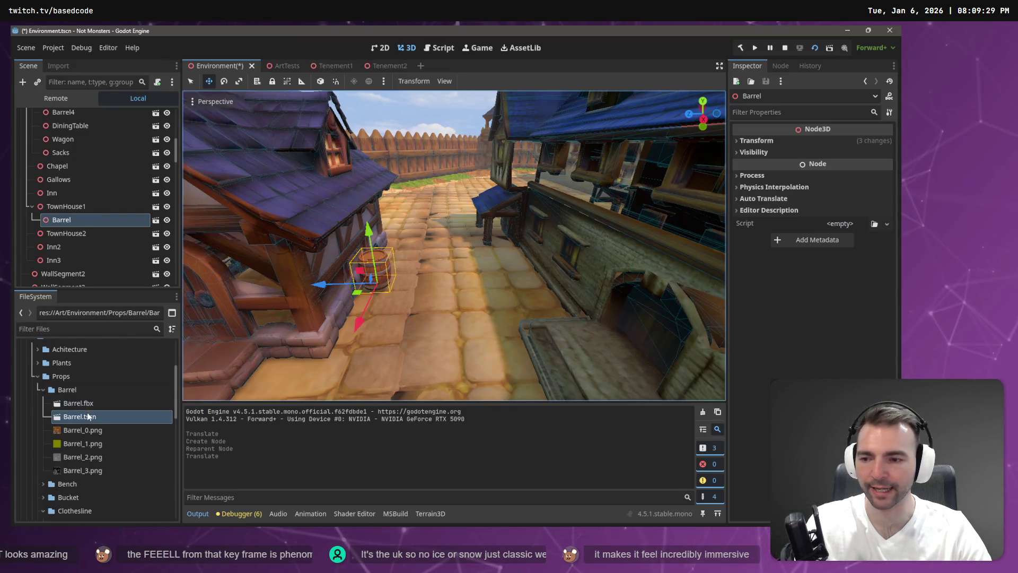
pyautogui.click(77, 333)
pyautogui.scroll(-4, 62, 448)
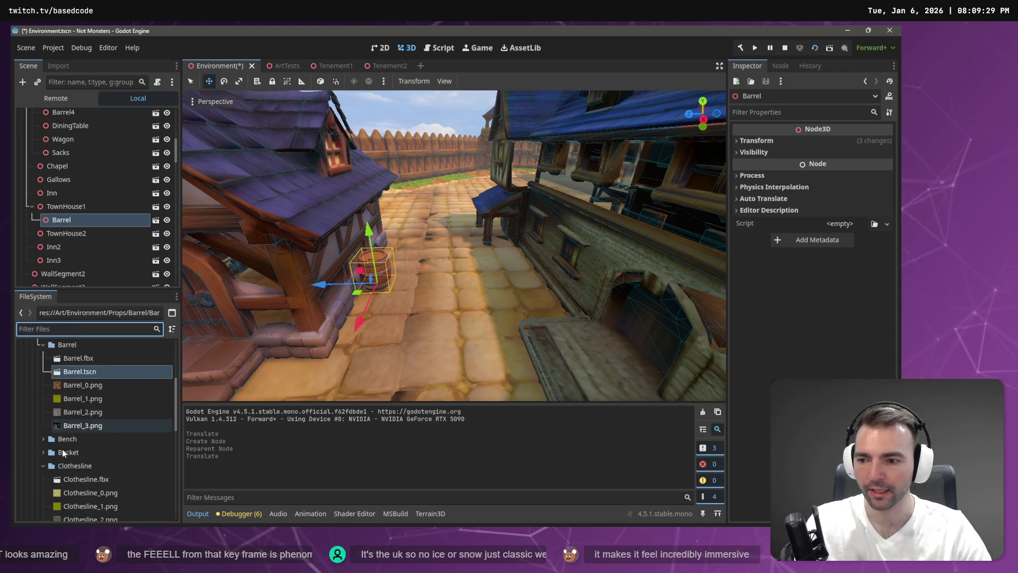
pyautogui.click(43, 422)
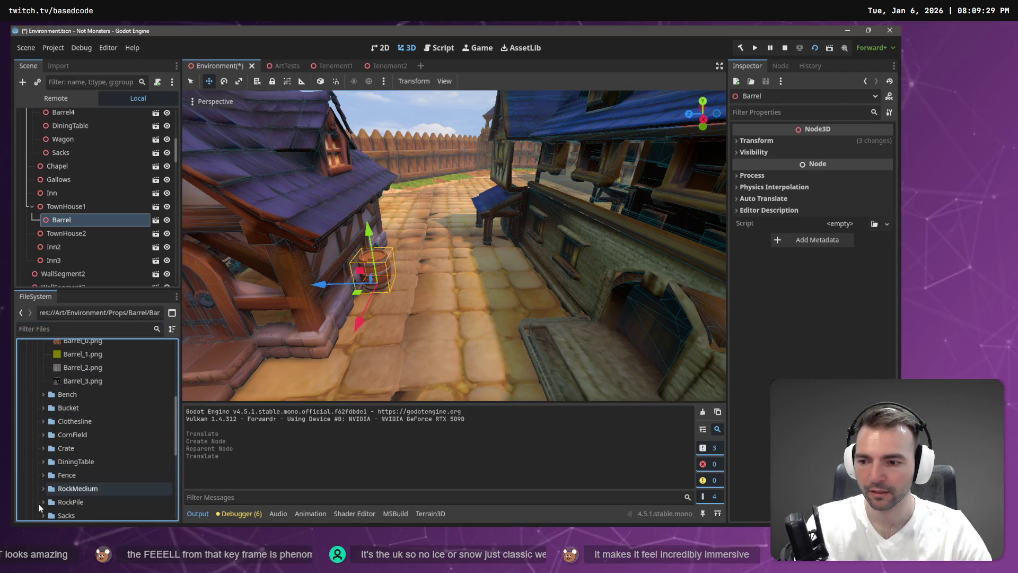
pyautogui.scroll(-2, 47, 498)
pyautogui.click(43, 403)
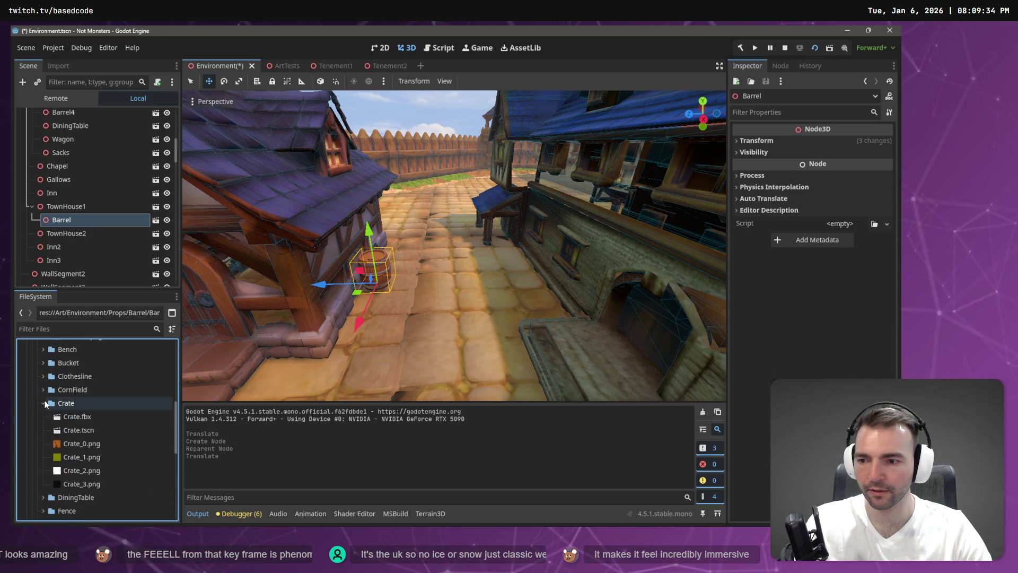
pyautogui.moveTo(74, 430); pyautogui.dragTo(367, 312)
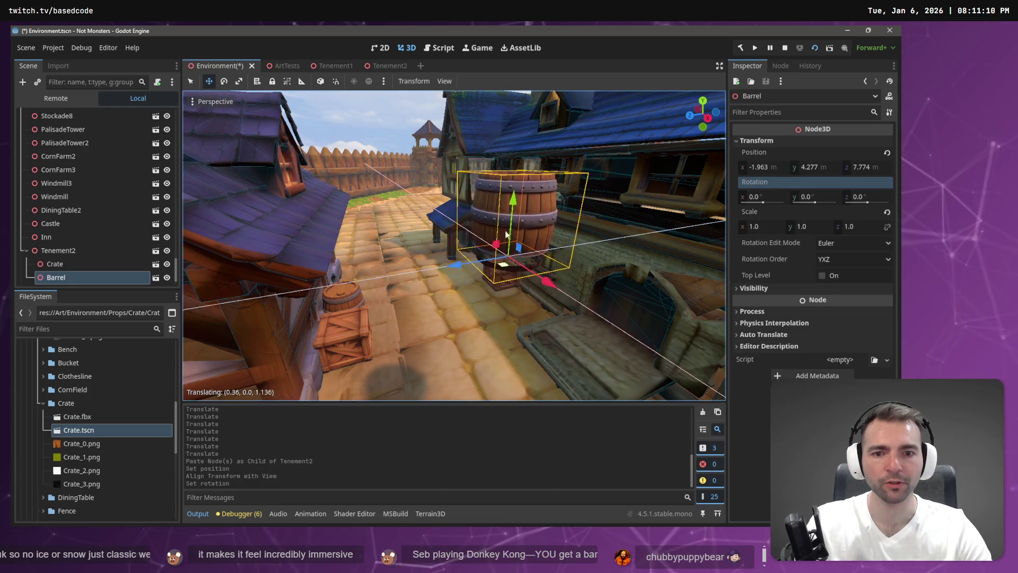
# Stack the barrel centered on top of the crate, ending at position -7.703, 1.127, 4.238
pyautogui.moveTo(513, 192)
pyautogui.mouseDown()
pyautogui.moveTo(512, 217)
pyautogui.moveTo(508, 205)
pyautogui.mouseUp()
pyautogui.moveTo(517, 142); pyautogui.dragTo(508, 213)
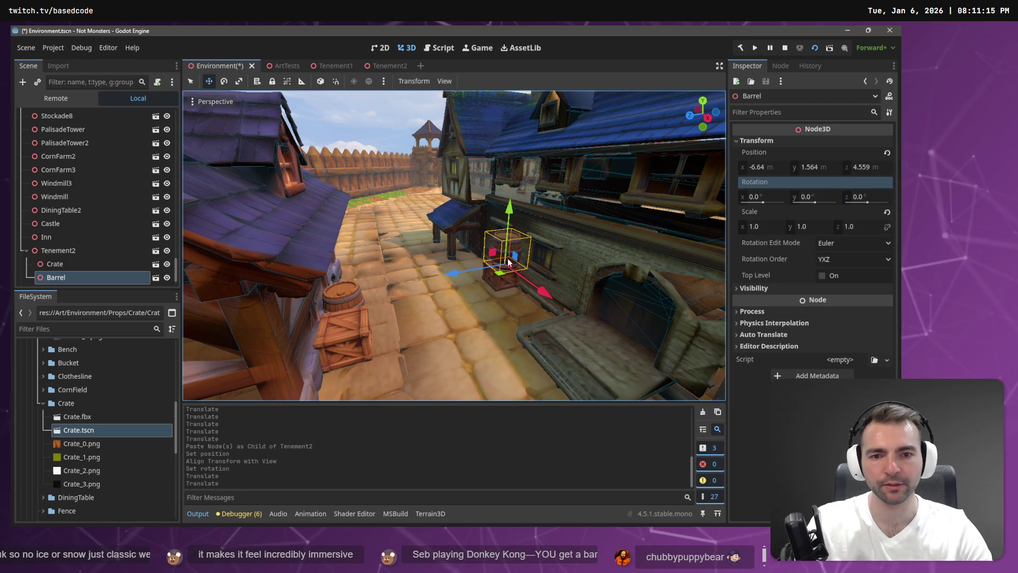
pyautogui.press('f')
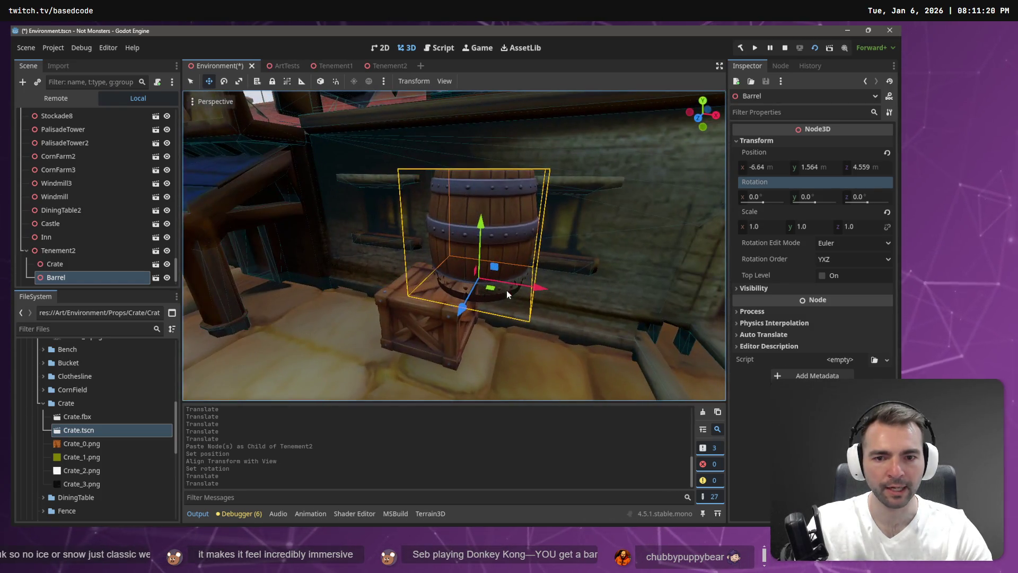
pyautogui.moveTo(536, 288)
pyautogui.mouseDown()
pyautogui.moveTo(488, 287)
pyautogui.moveTo(451, 272)
pyautogui.mouseUp()
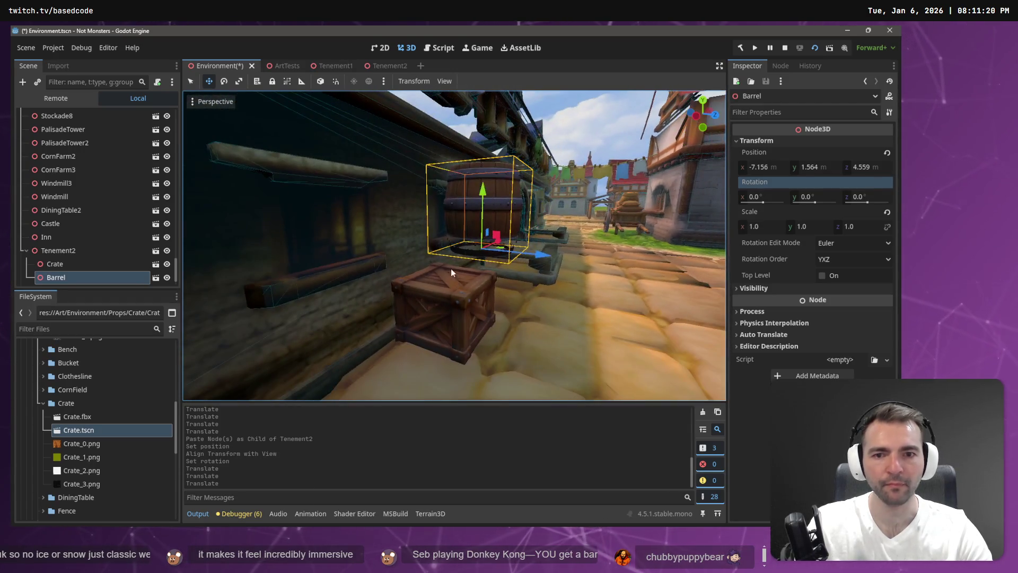
pyautogui.moveTo(483, 189); pyautogui.dragTo(483, 212)
pyautogui.moveTo(501, 273); pyautogui.dragTo(501, 284)
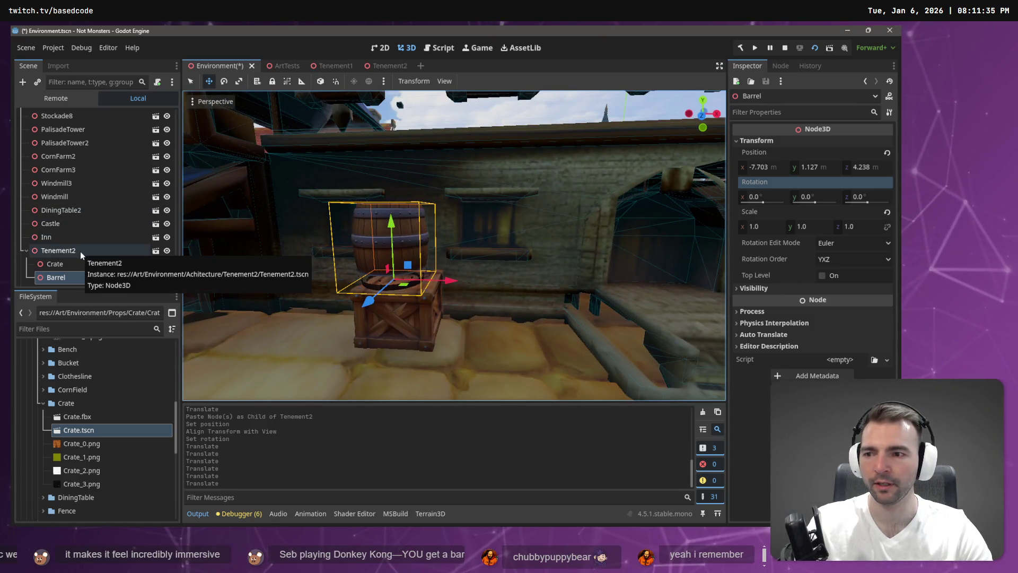
# Paste Barrel2 under Tenement2, stand it on the cobbles beside the crate, and rotate it slightly
pyautogui.hotkey('ctrl', 'v')
pyautogui.hotkey('ctrl', 'z')
pyautogui.click(75, 236)
pyautogui.hotkey('ctrl', 'v')
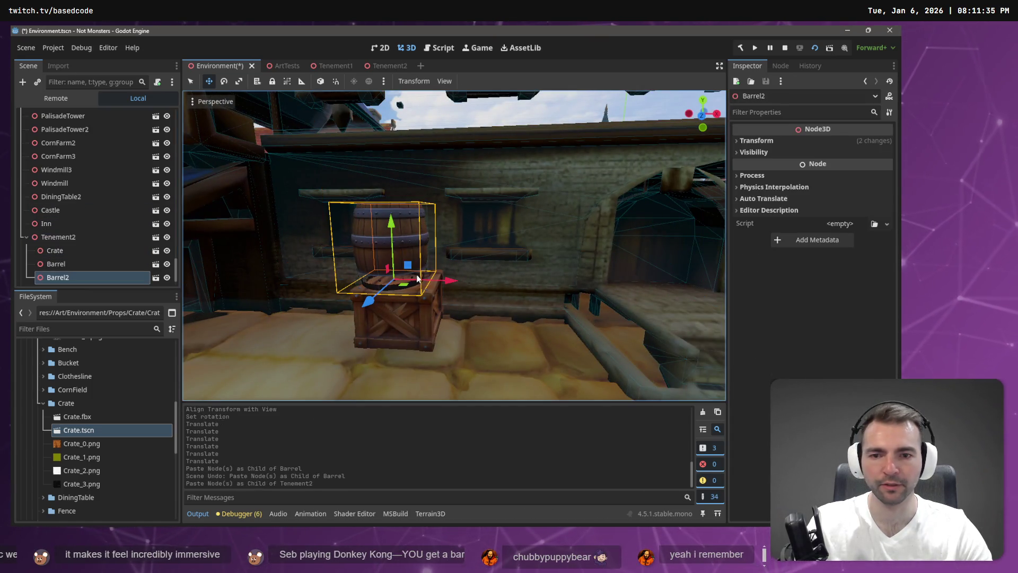
pyautogui.hotkey('ctrl', 'z')
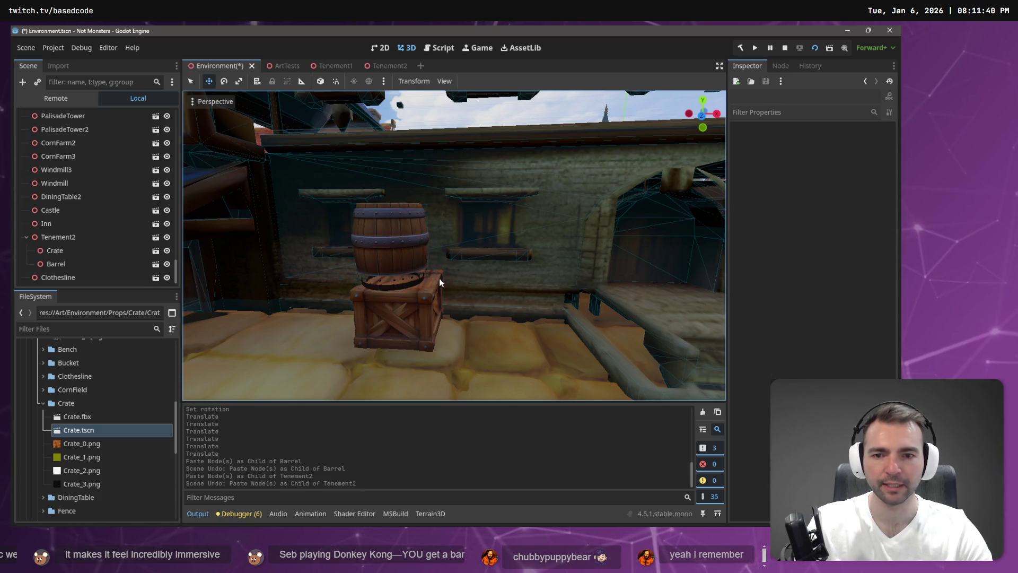
pyautogui.click(64, 234)
pyautogui.hotkey('ctrl', 'v')
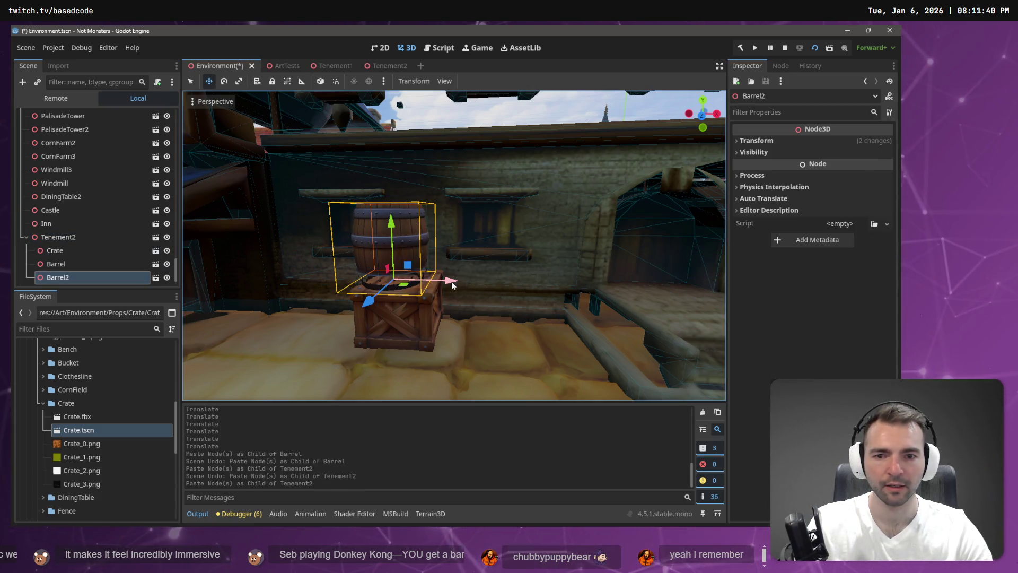
pyautogui.moveTo(443, 279); pyautogui.dragTo(537, 284)
pyautogui.moveTo(481, 239); pyautogui.dragTo(491, 287)
pyautogui.press('e')
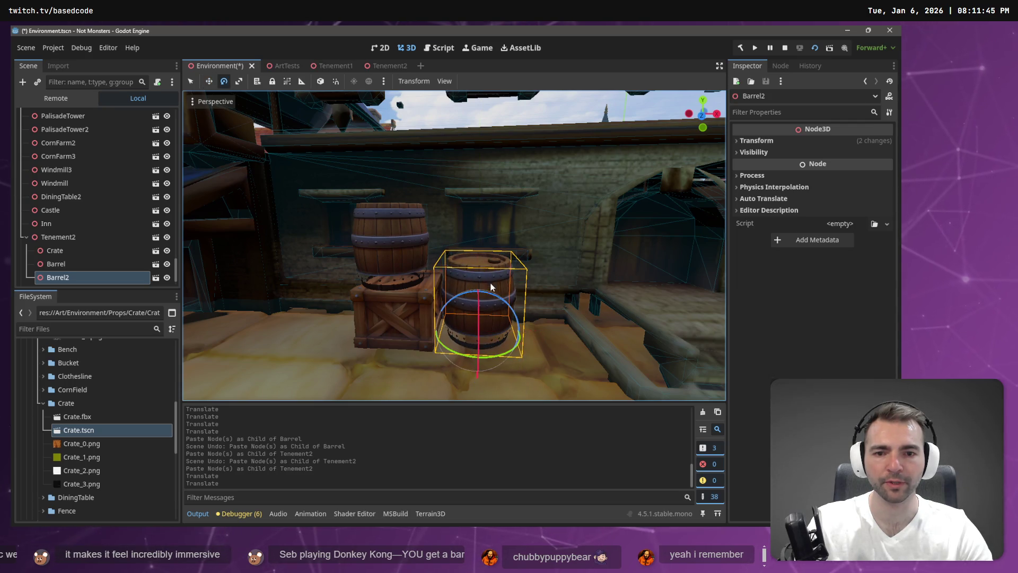
pyautogui.moveTo(490, 360); pyautogui.dragTo(483, 360)
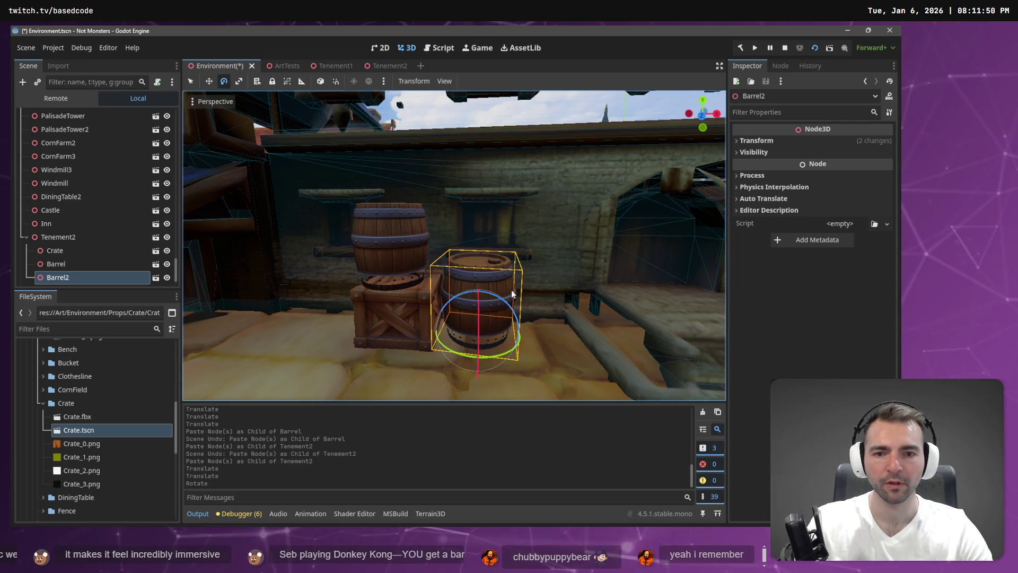
# Fly down the street to inspect the crate and barrels, then select Tenement2
pyautogui.click(422, 257)
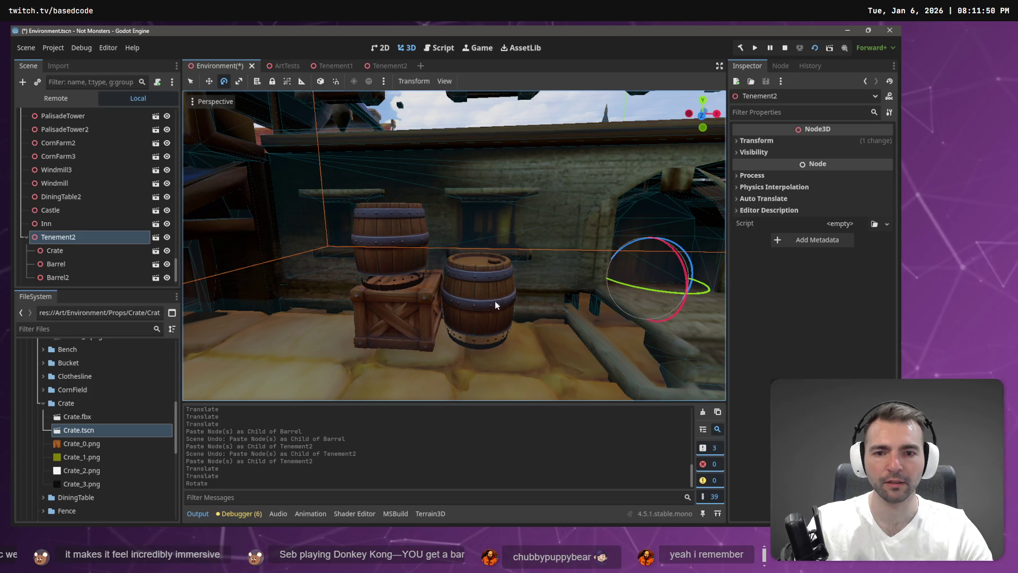
pyautogui.moveTo(492, 299); pyautogui.dragTo(480, 273)
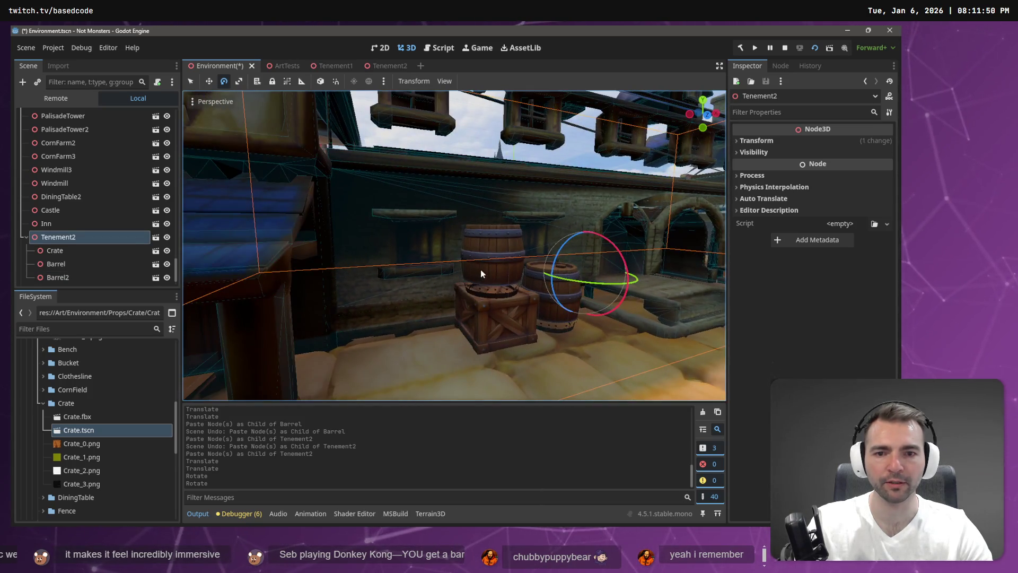
pyautogui.click(480, 273)
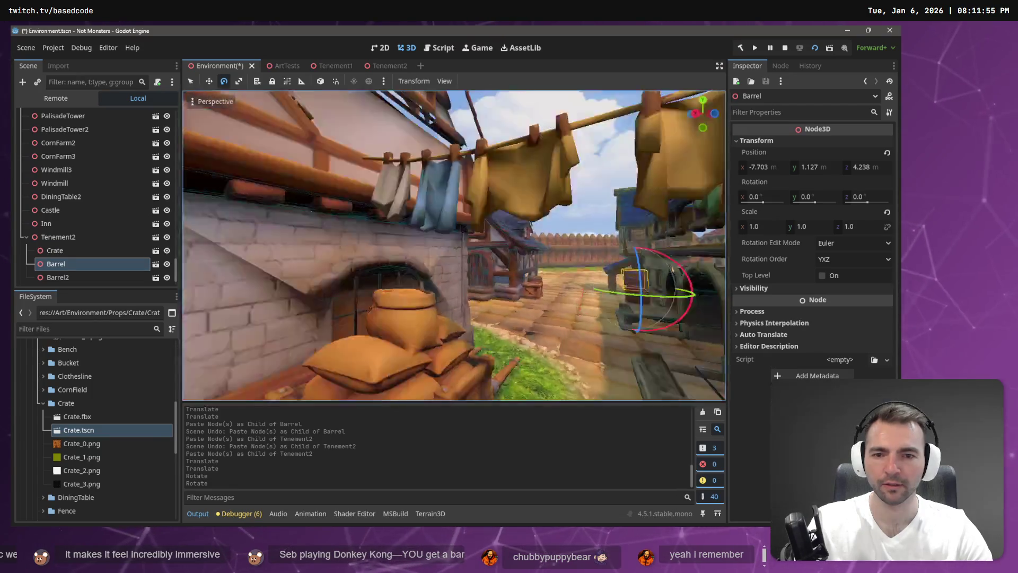
pyautogui.press('s')
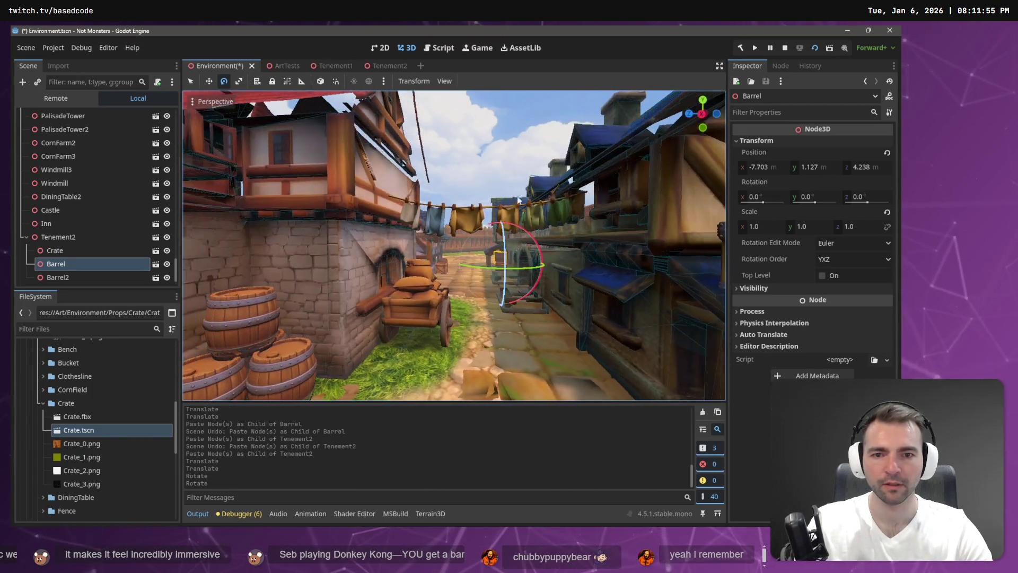
pyautogui.click(518, 200)
pyautogui.press('w')
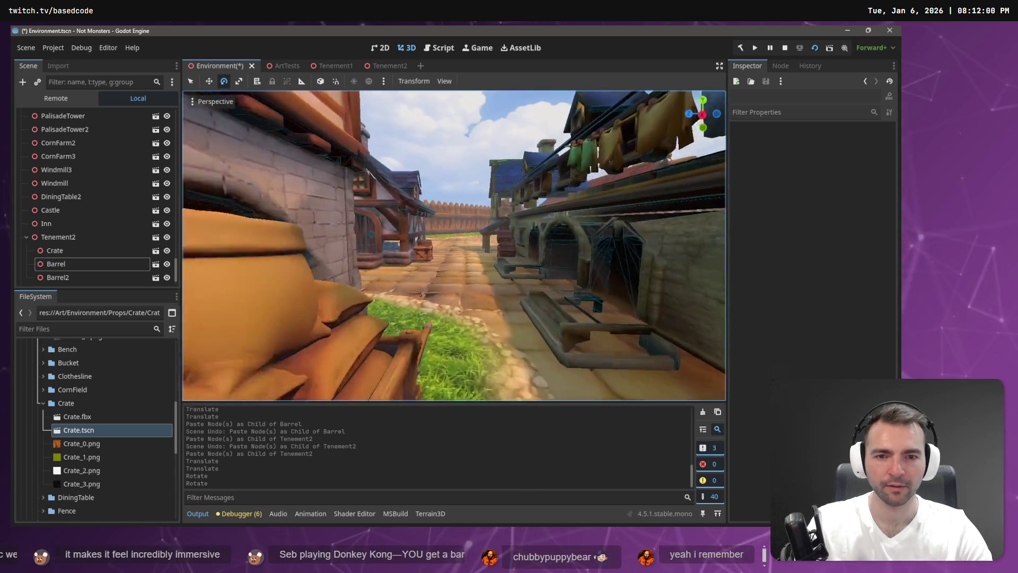
pyautogui.press('w')
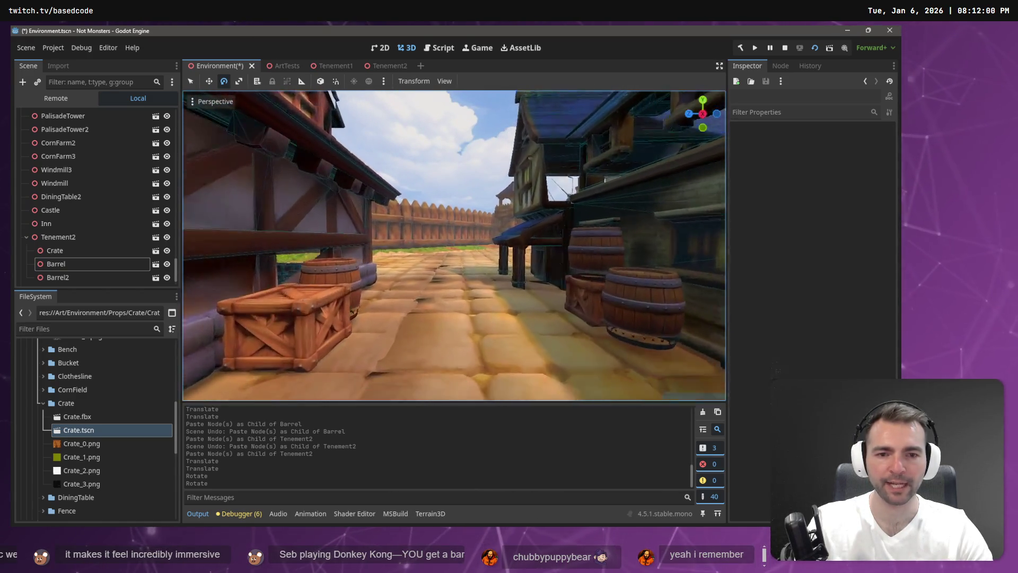
pyautogui.press('s')
pyautogui.click(553, 292)
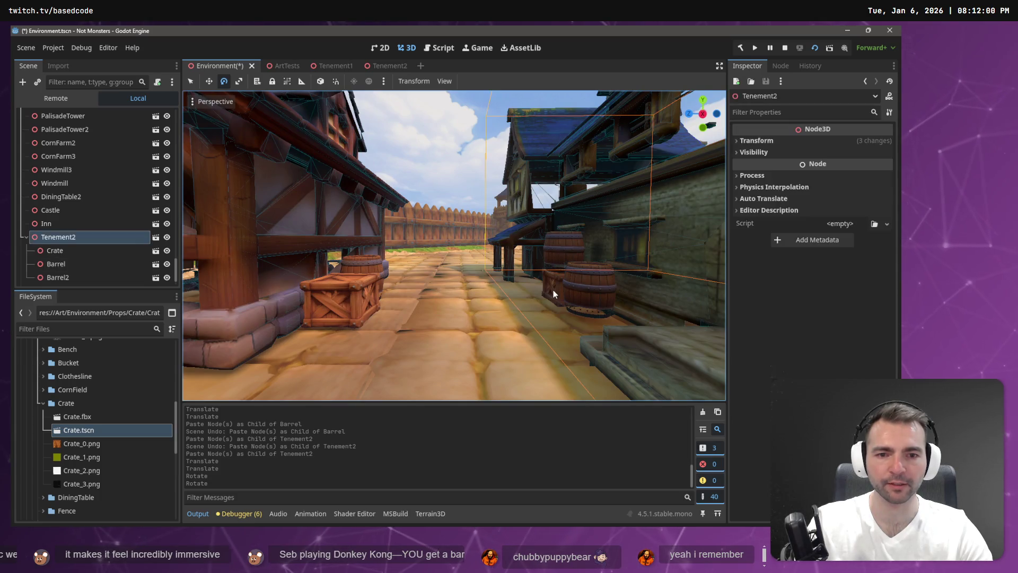
# Select Tenement2's Crate and check the town concept art for reference
pyautogui.press('w')
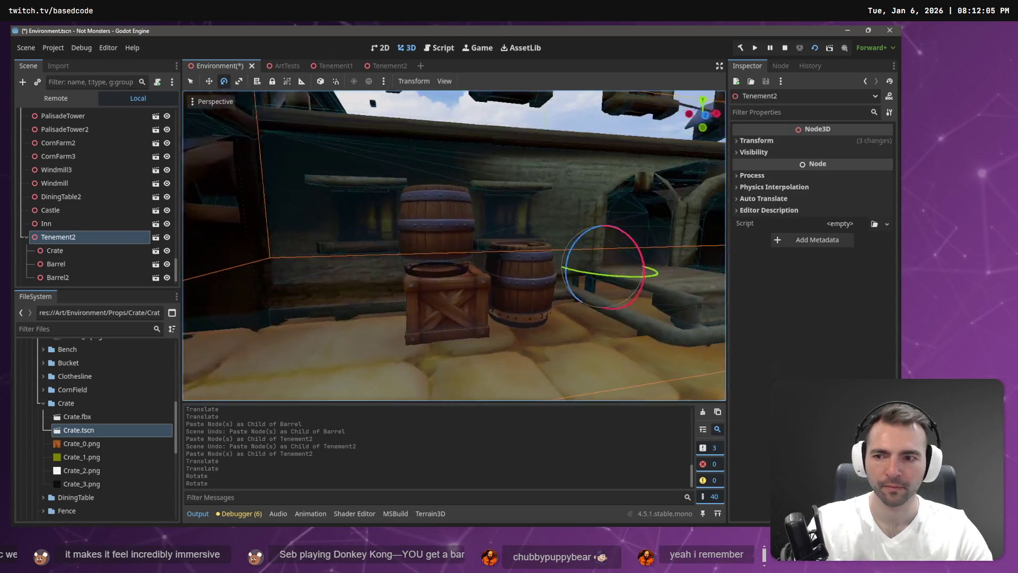
pyautogui.click(133, 251)
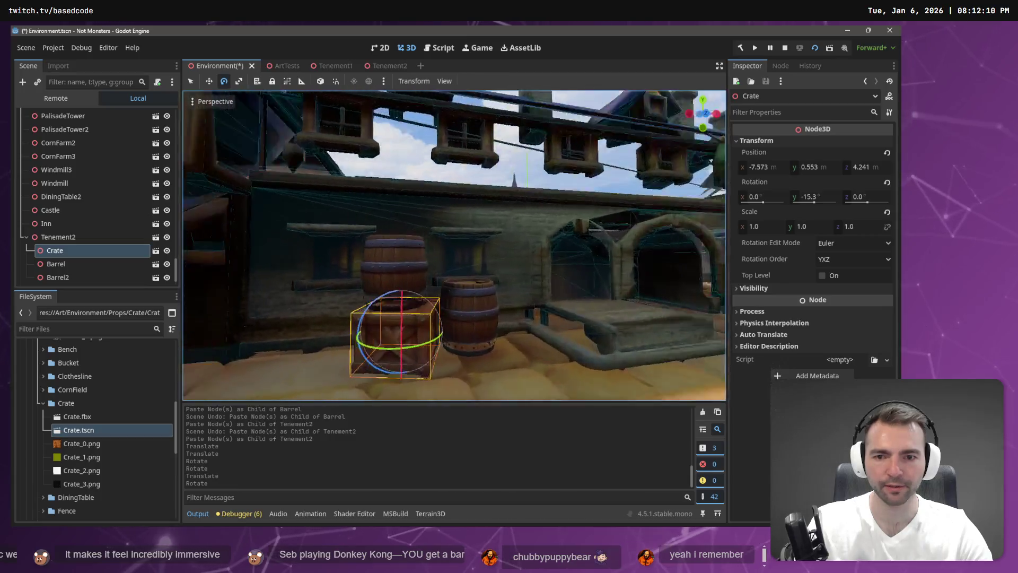
pyautogui.hotkey('alt', 'Tab')
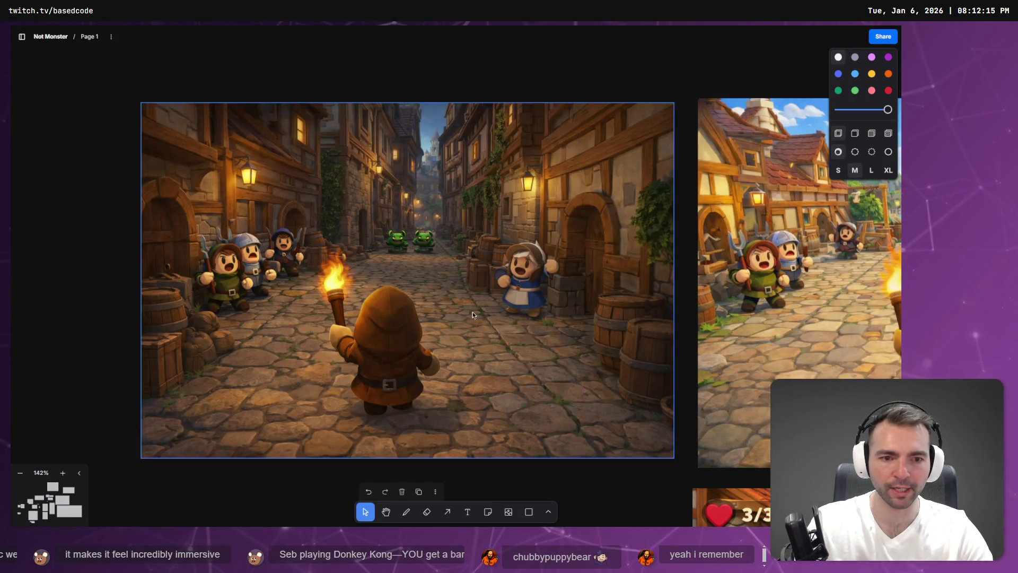
pyautogui.hotkey('alt', 'Tab')
# Fly to the forge and select its bucket, then return to TownHouse1's crate and barrel
pyautogui.press('w')
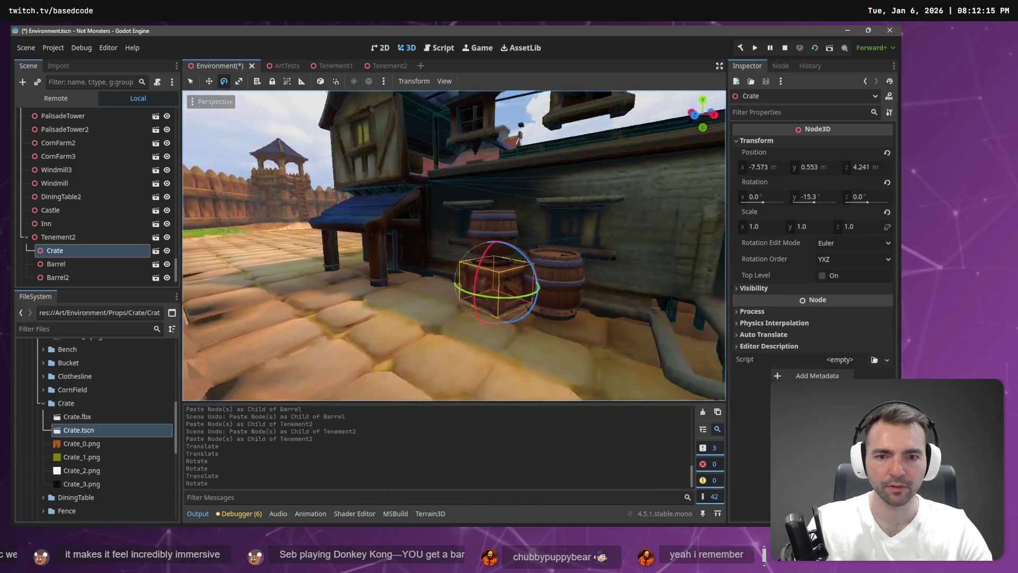
pyautogui.press('w')
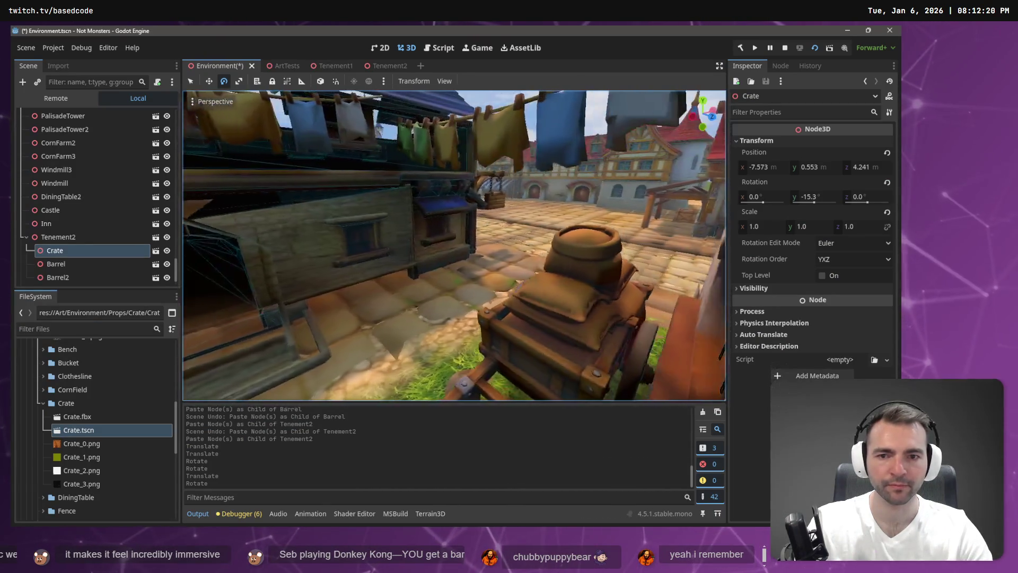
pyautogui.press('w')
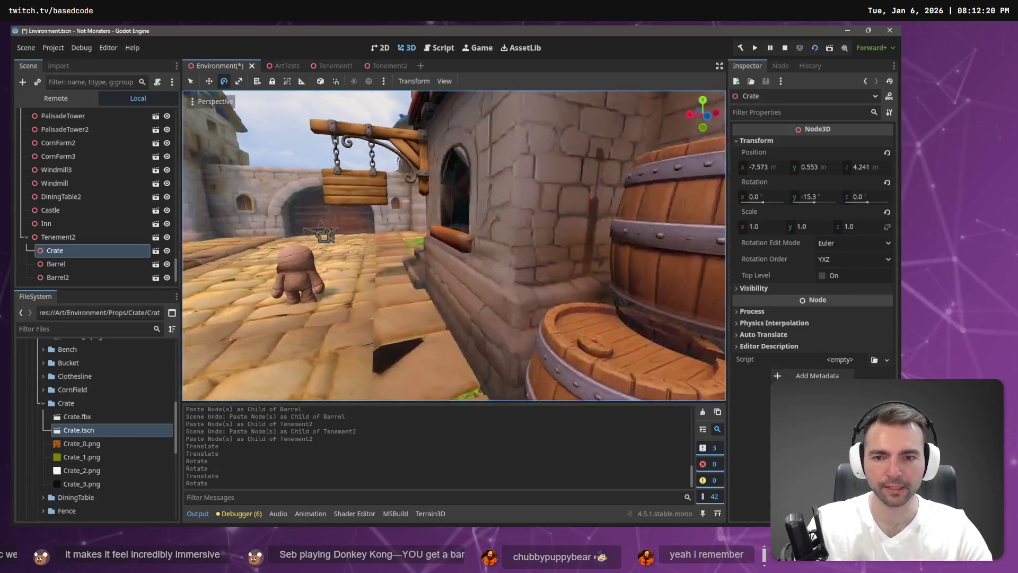
pyautogui.click(466, 278)
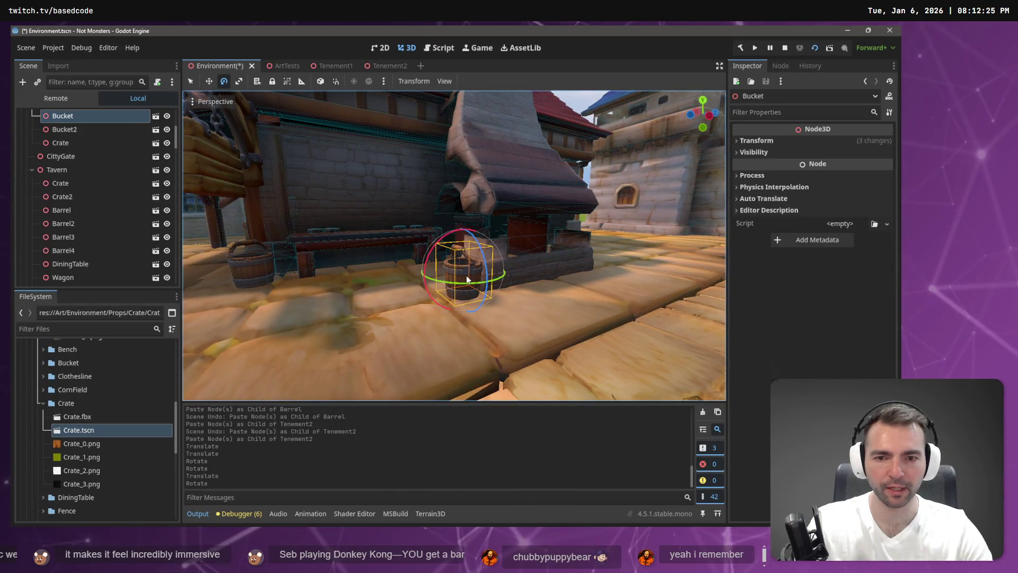
pyautogui.press('w')
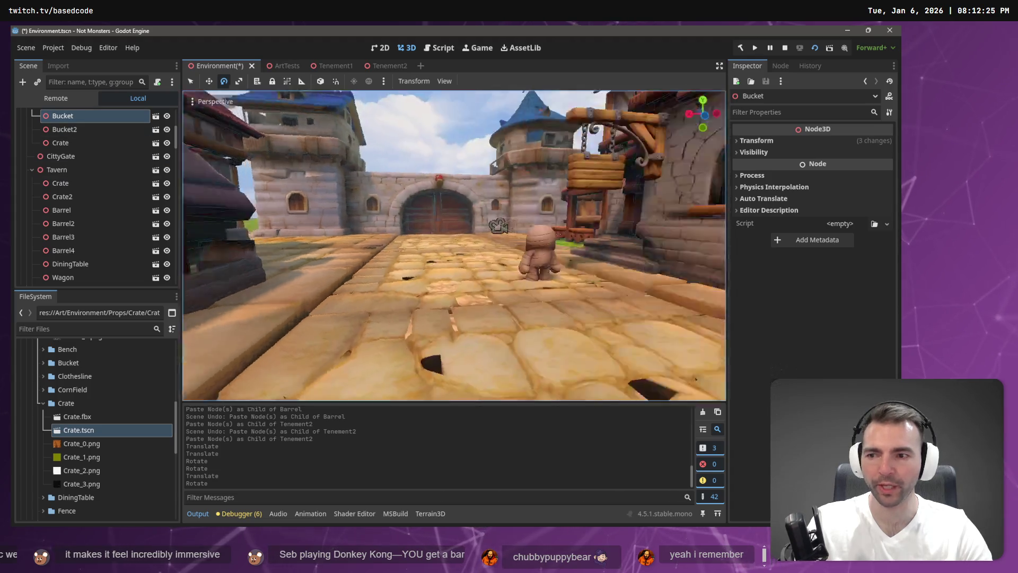
pyautogui.press('w')
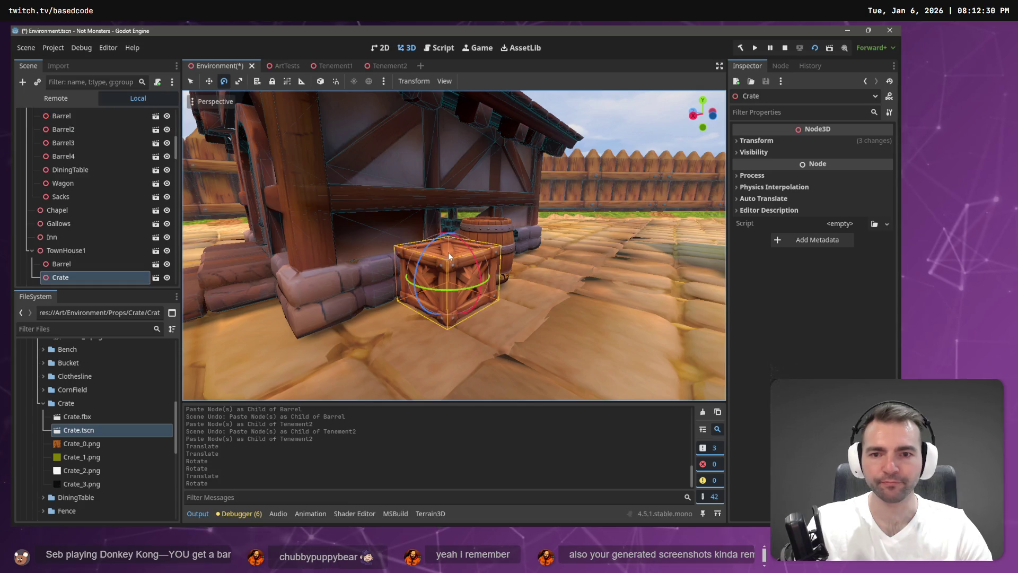
# Paste a Bucket under TownHouse1, raise it onto the crate, and slide it toward the barrel
pyautogui.hotkey('ctrl', 'v')
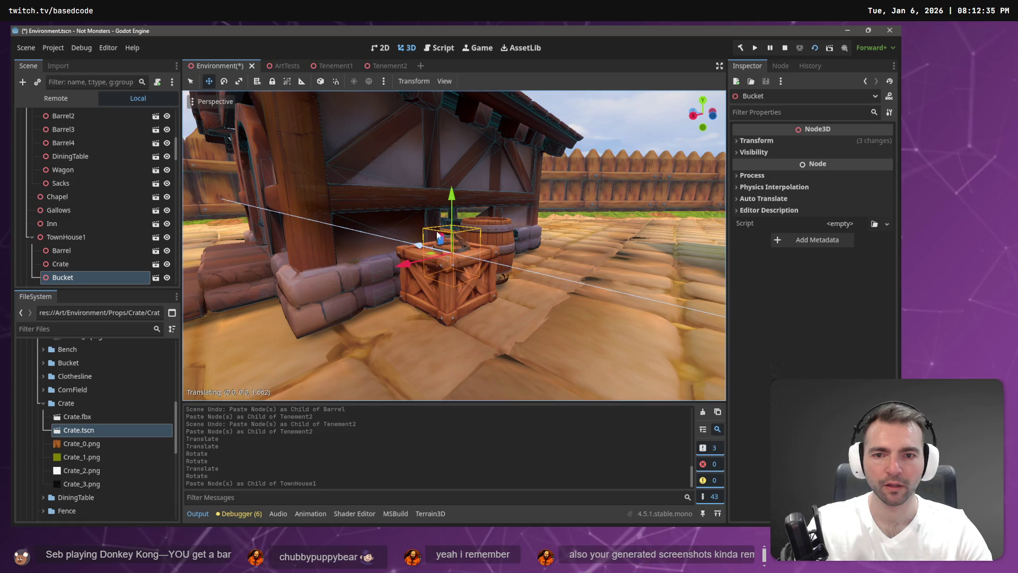
pyautogui.press('Return')
pyautogui.press('g')
pyautogui.press('y')
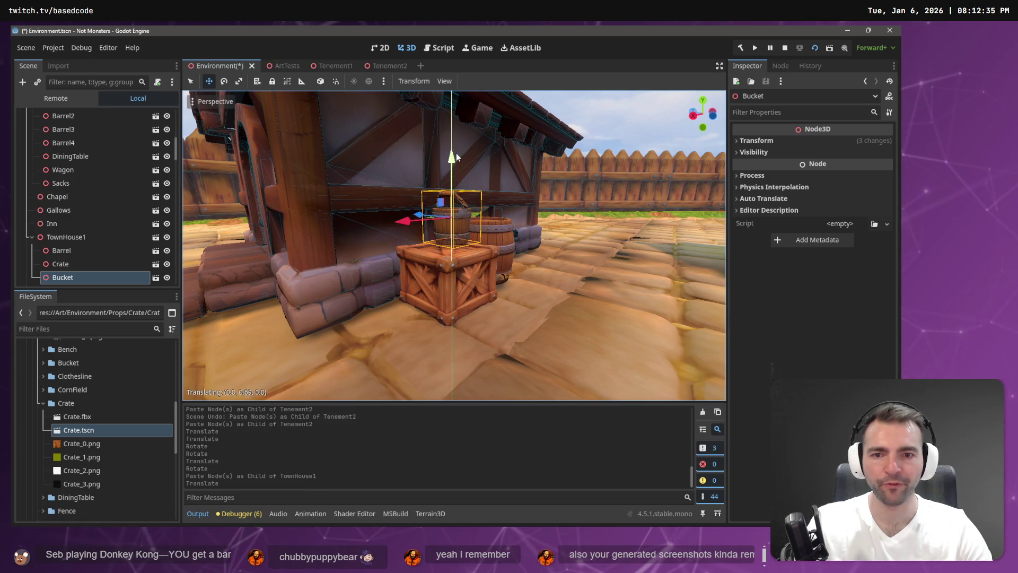
pyautogui.press('Return')
pyautogui.press('w')
pyautogui.press('w')
pyautogui.press('s')
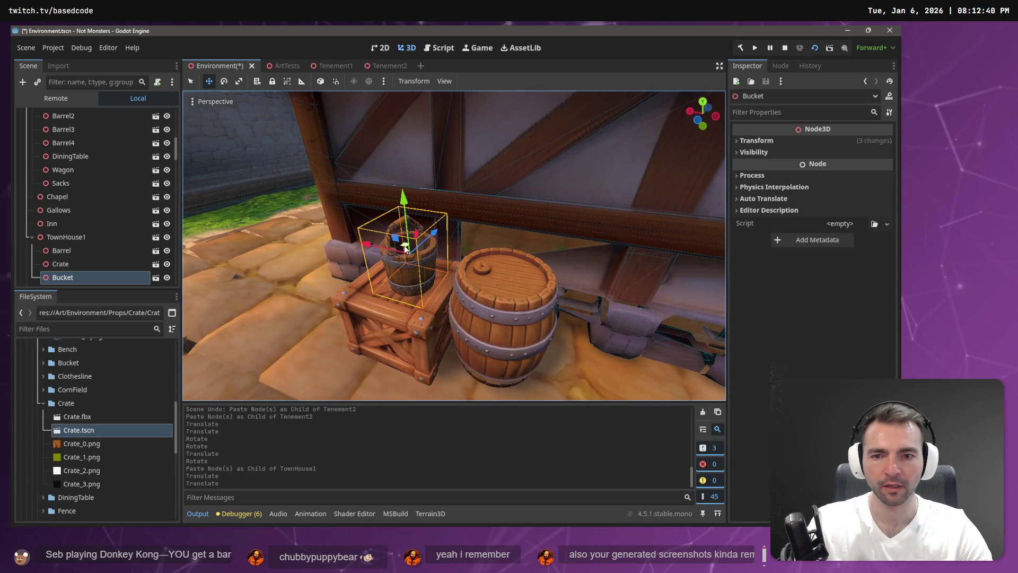
pyautogui.moveTo(406, 248); pyautogui.dragTo(432, 236)
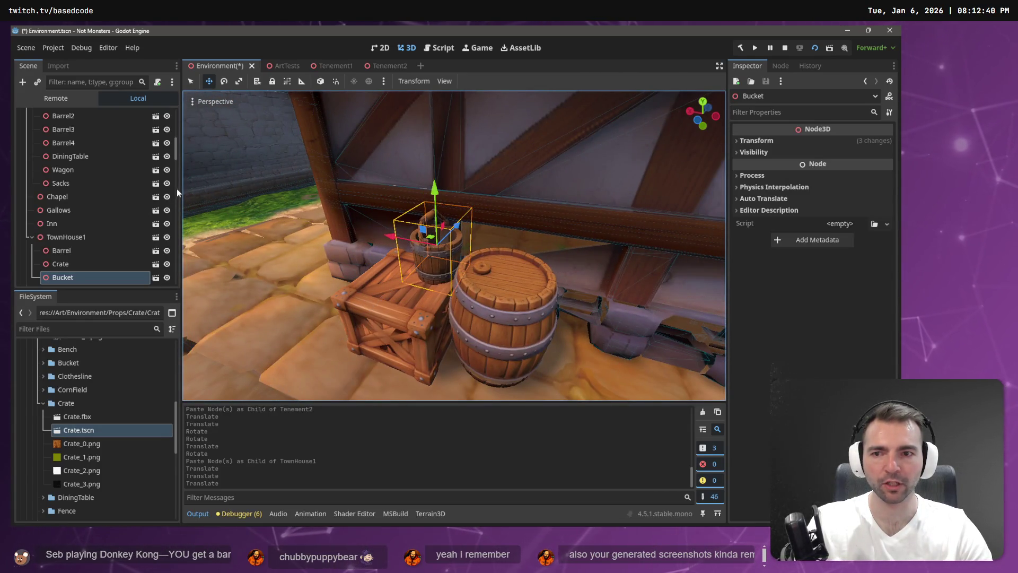
# Pull back to frame the townhouse, compare with the concept art, and fly toward the granary sacks
pyautogui.press('s')
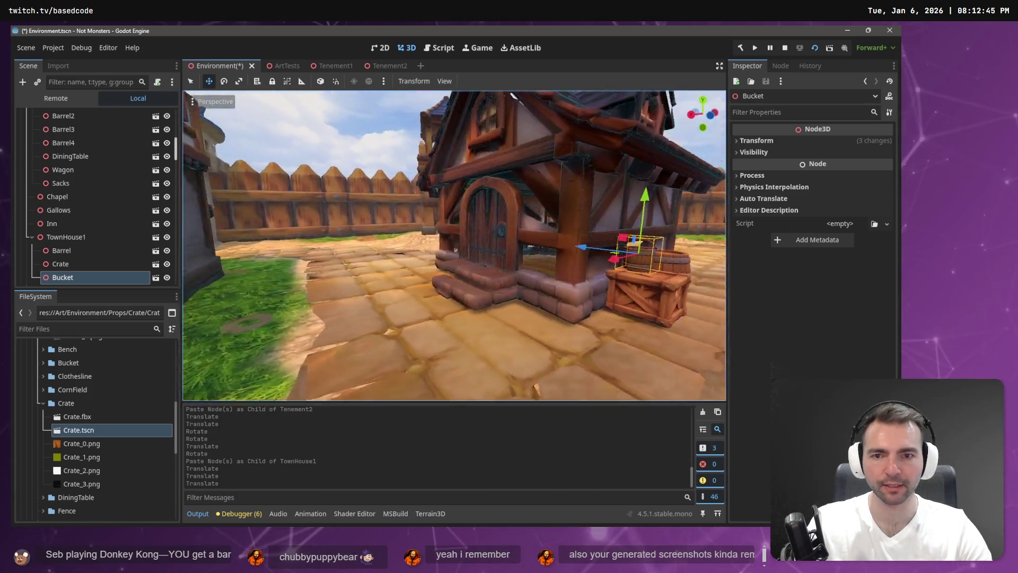
pyautogui.press('s')
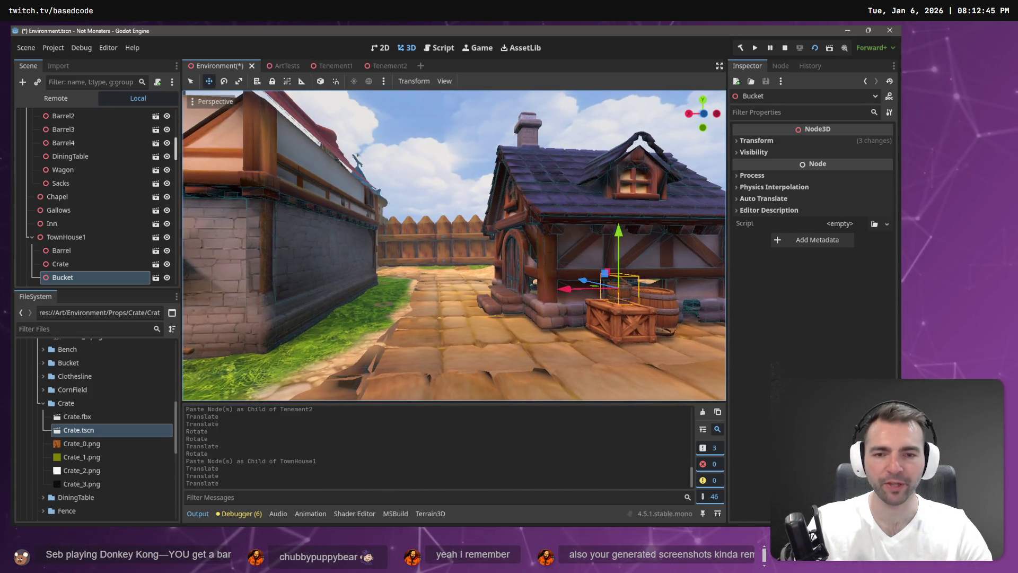
pyautogui.press('a')
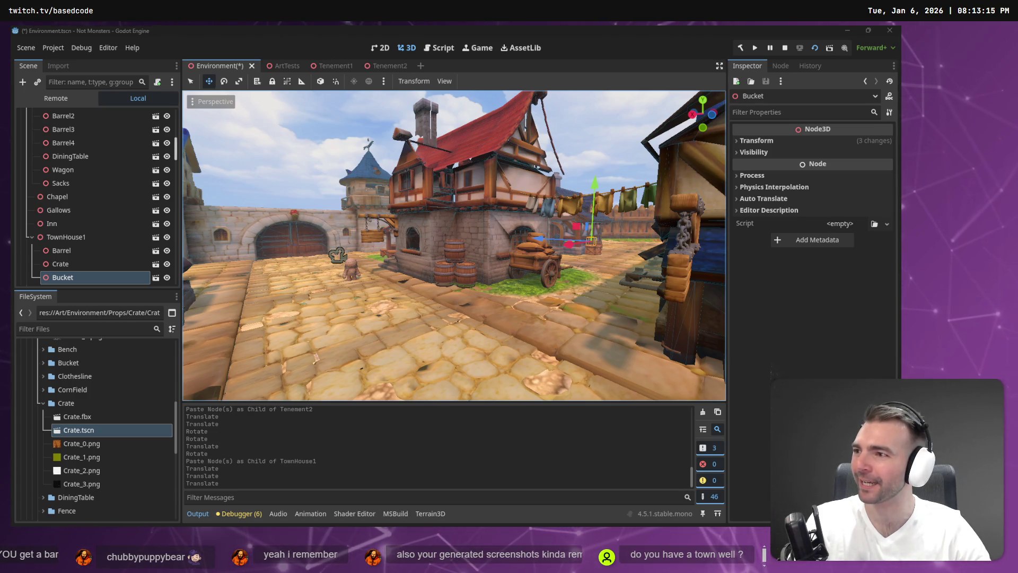
pyautogui.press('w')
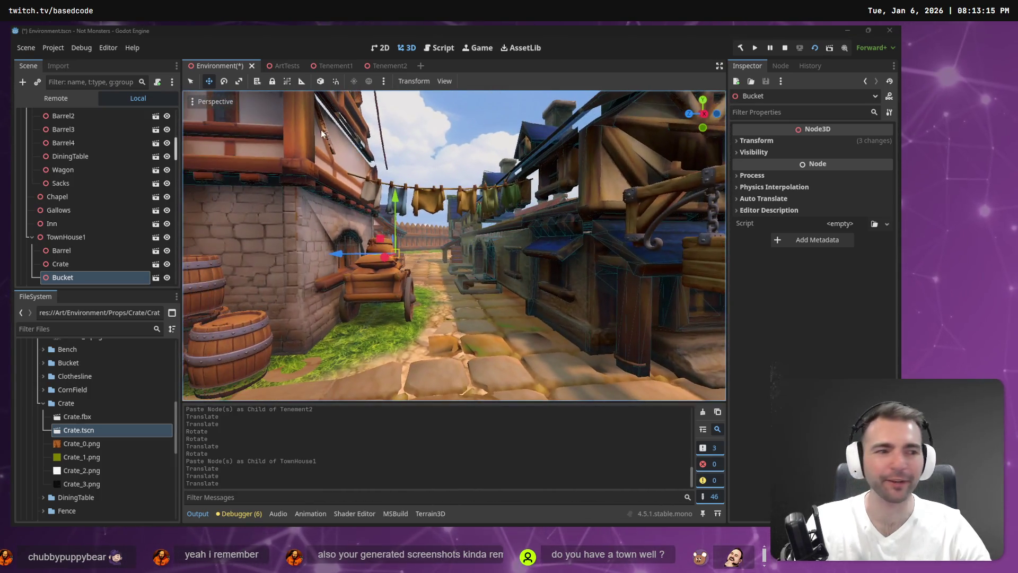
pyautogui.hotkey('alt', 'Tab')
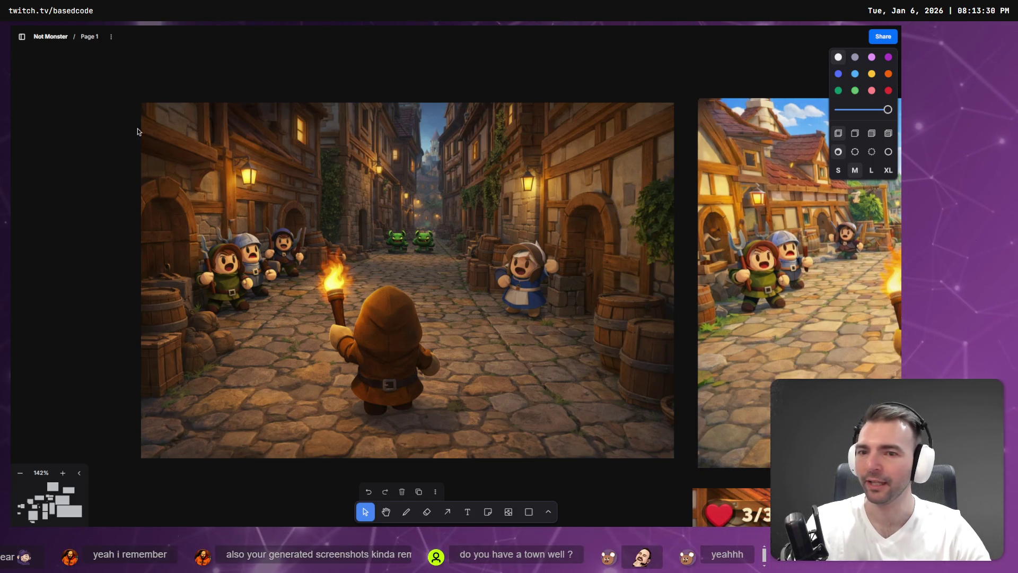
pyautogui.click(575, 196)
pyautogui.hotkey('alt', 'Tab')
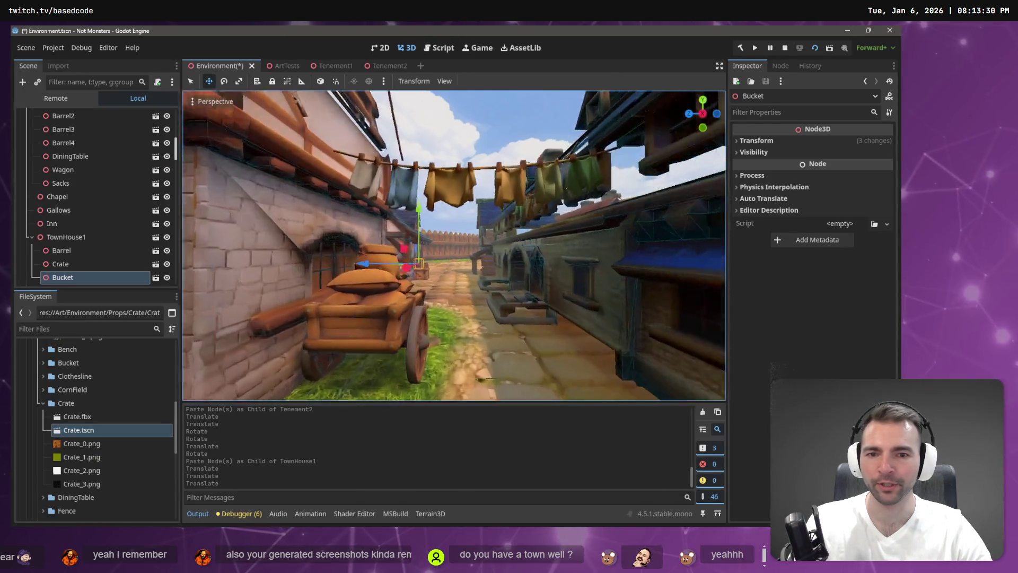
pyautogui.press('w')
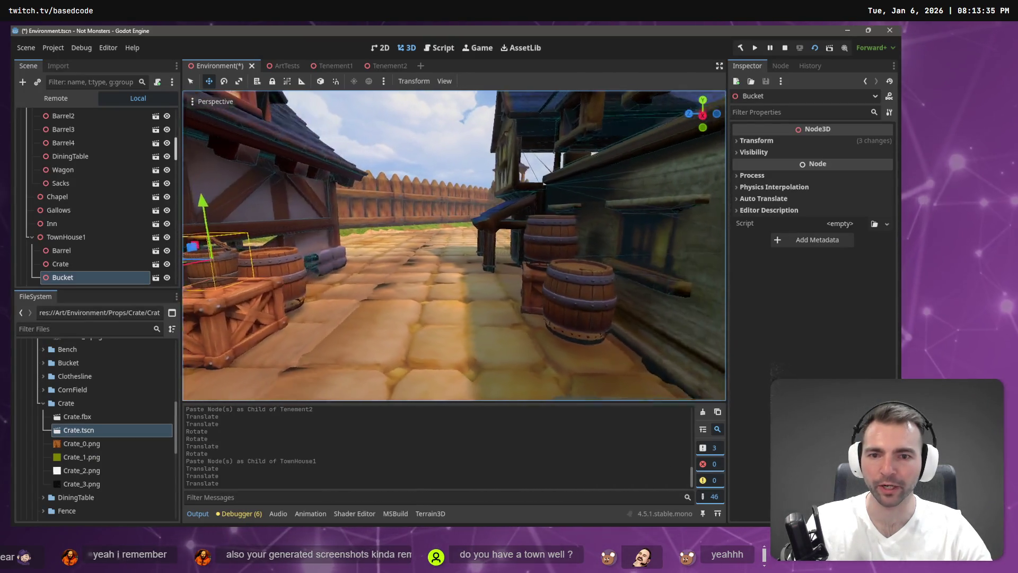
pyautogui.press('s')
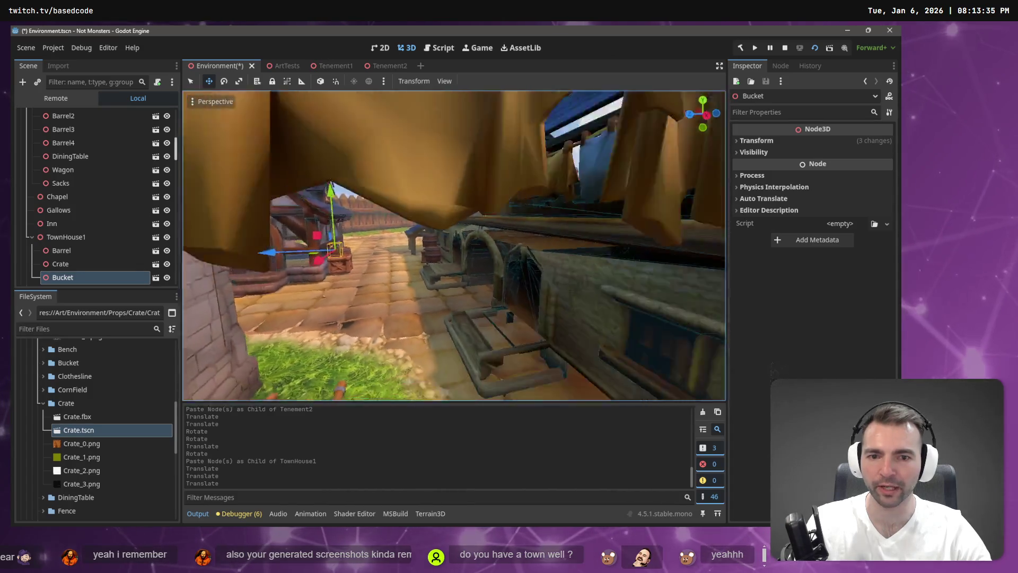
pyautogui.scroll(2, 454, 245)
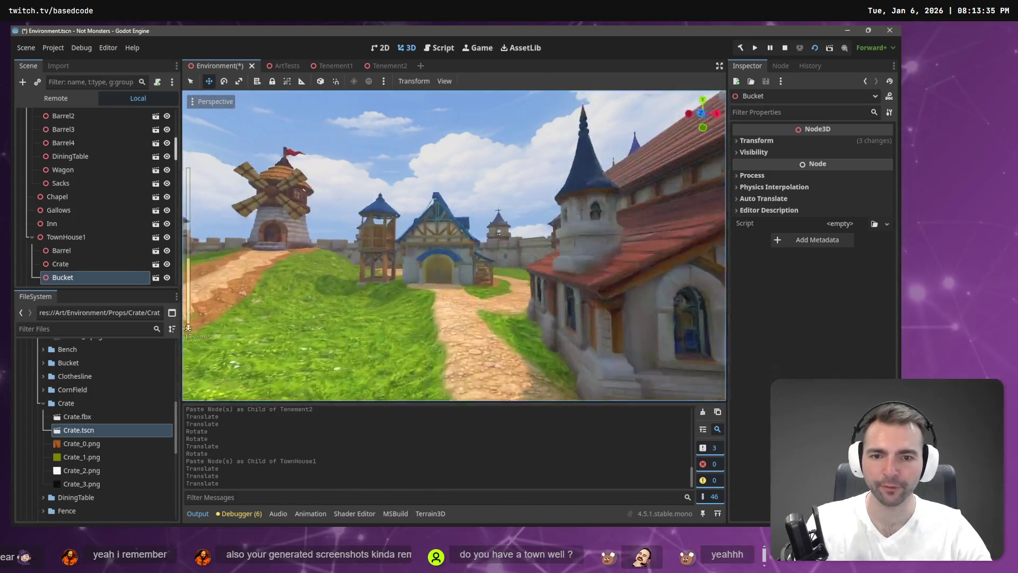
pyautogui.press('w')
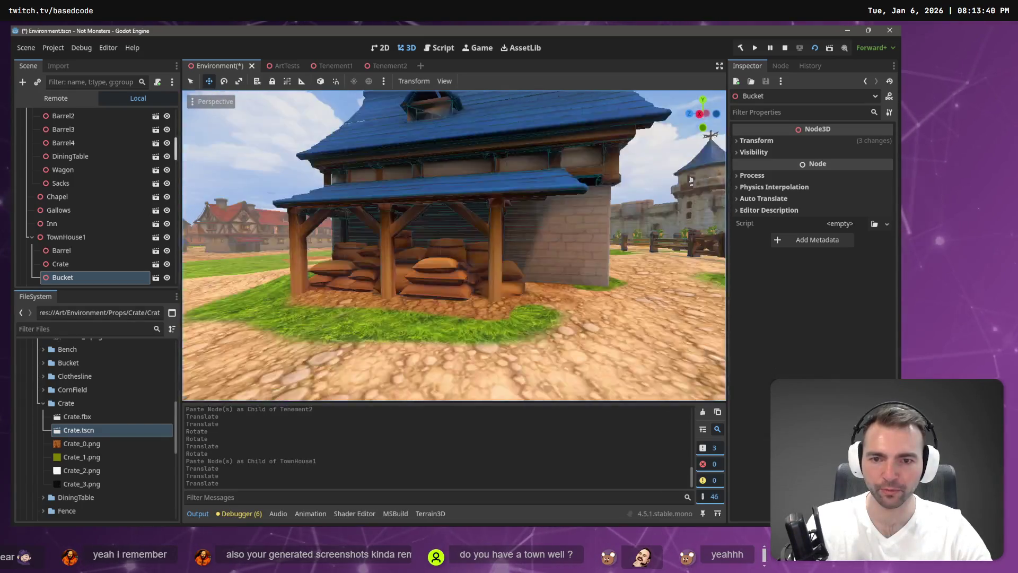
# Undo an accidental Granary move and select the Granary's first Sacks node
pyautogui.click(449, 254)
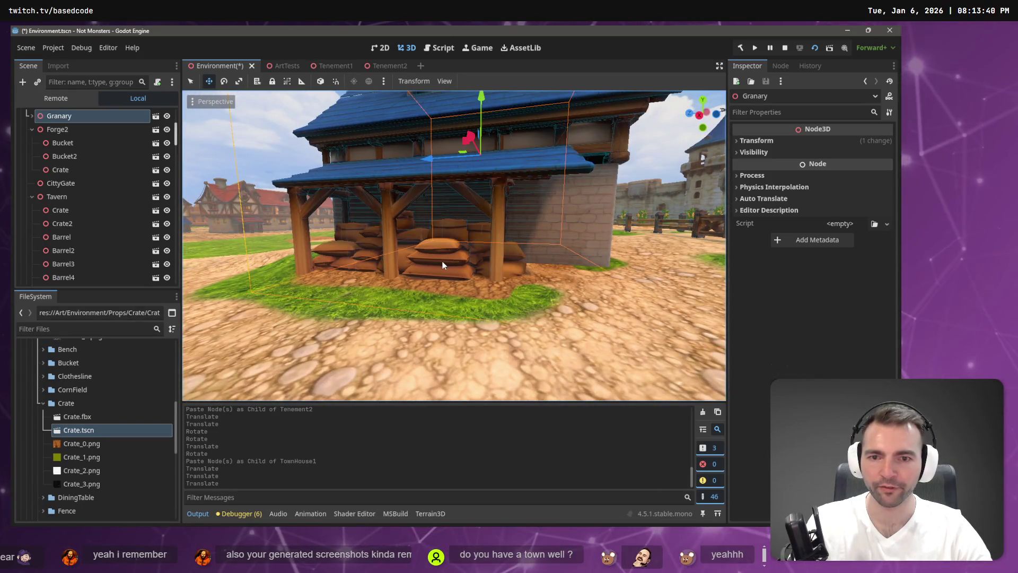
pyautogui.scroll(4, 443, 261)
pyautogui.scroll(-2, 440, 252)
pyautogui.scroll(-4, 436, 270)
pyautogui.hotkey('ctrl', 'z')
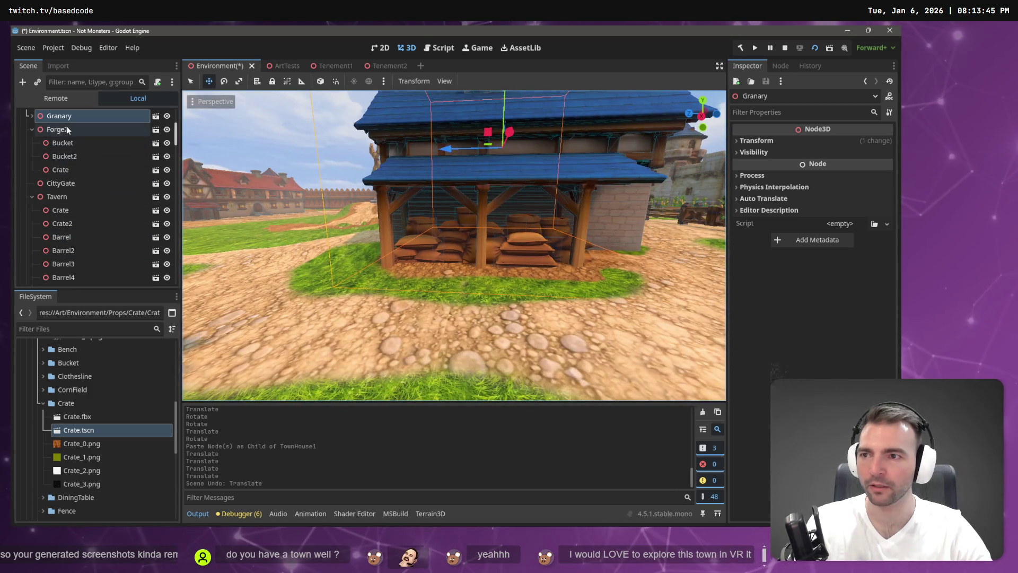
pyautogui.click(33, 115)
pyautogui.click(64, 131)
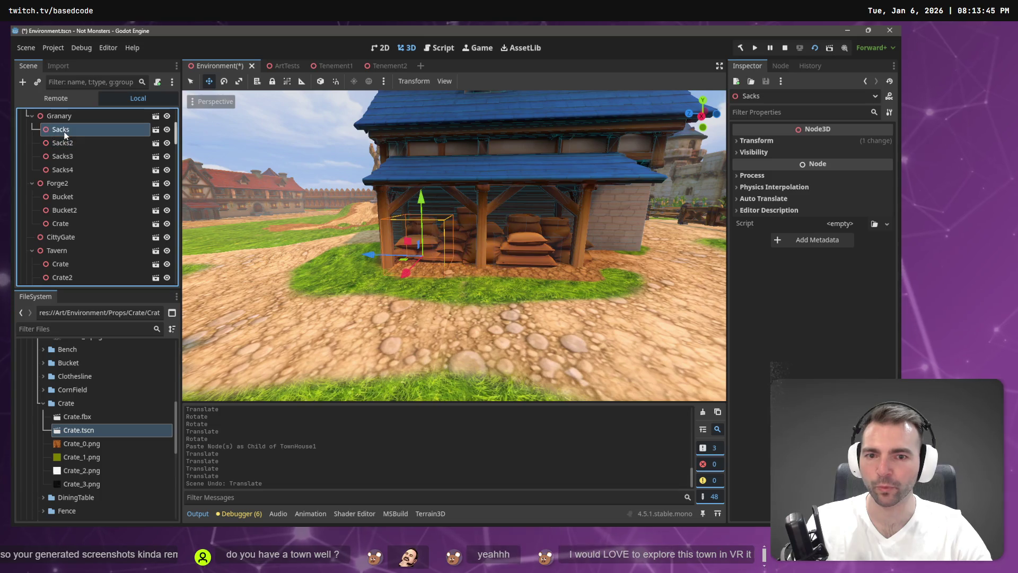
# Paste a copy of the sacks under TownHouse1
pyautogui.moveTo(342, 220)
pyautogui.mouseDown()
pyautogui.moveTo(250, 220)
pyautogui.moveTo(360, 218)
pyautogui.mouseUp()
pyautogui.click(359, 218)
pyautogui.moveTo(192, 232)
pyautogui.mouseDown()
pyautogui.moveTo(170, 232)
pyautogui.moveTo(207, 231)
pyautogui.moveTo(161, 232)
pyautogui.mouseUp()
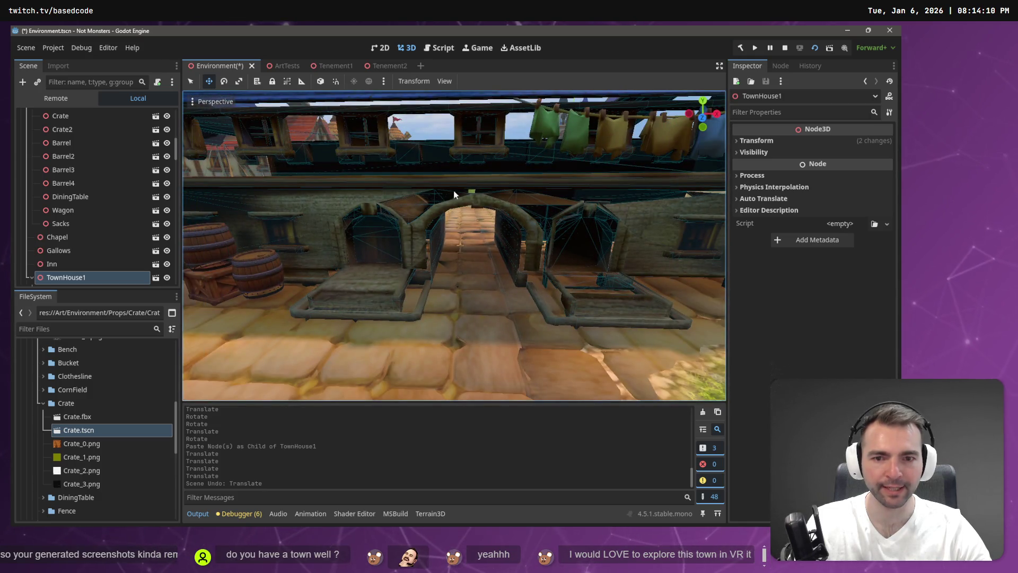
pyautogui.moveTo(430, 253); pyautogui.dragTo(430, 253)
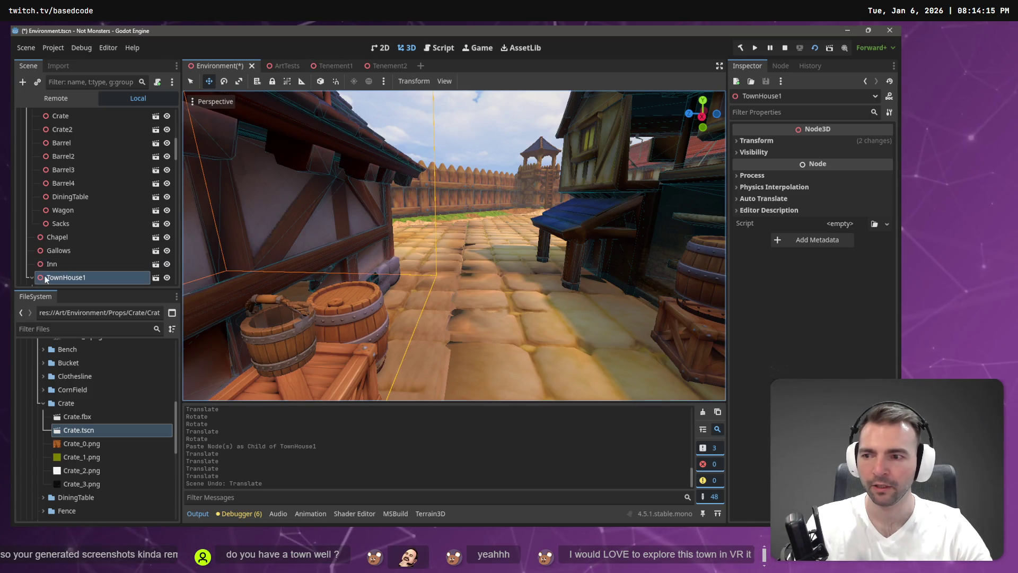
pyautogui.hotkey('ctrl', 'v')
# Slide the sacks back along X, turn them 90°, and tuck them beside the house
pyautogui.moveTo(395, 256); pyautogui.dragTo(396, 256)
pyautogui.moveTo(470, 320); pyautogui.dragTo(459, 274)
pyautogui.moveTo(437, 354)
pyautogui.mouseDown()
pyautogui.moveTo(476, 273)
pyautogui.moveTo(447, 255)
pyautogui.mouseUp()
pyautogui.moveTo(496, 230); pyautogui.dragTo(510, 255)
pyautogui.moveTo(452, 336); pyautogui.dragTo(543, 289)
pyautogui.press('w')
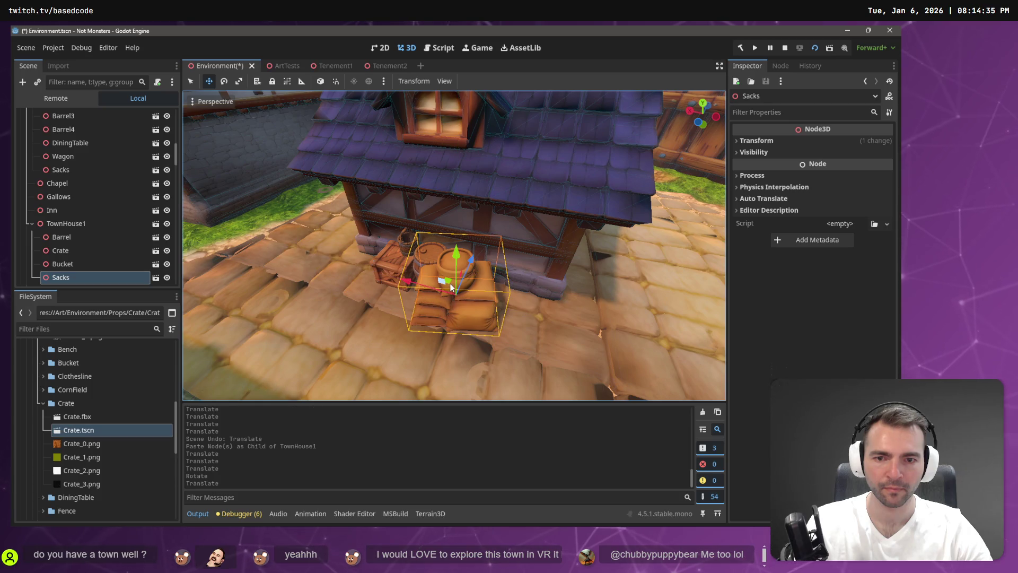
pyautogui.moveTo(462, 282)
pyautogui.mouseDown()
pyautogui.moveTo(482, 283)
pyautogui.moveTo(482, 274)
pyautogui.mouseUp()
# Fine-tune the sacks' rotation, select Stockade2, and save the Environment scene
pyautogui.press('e')
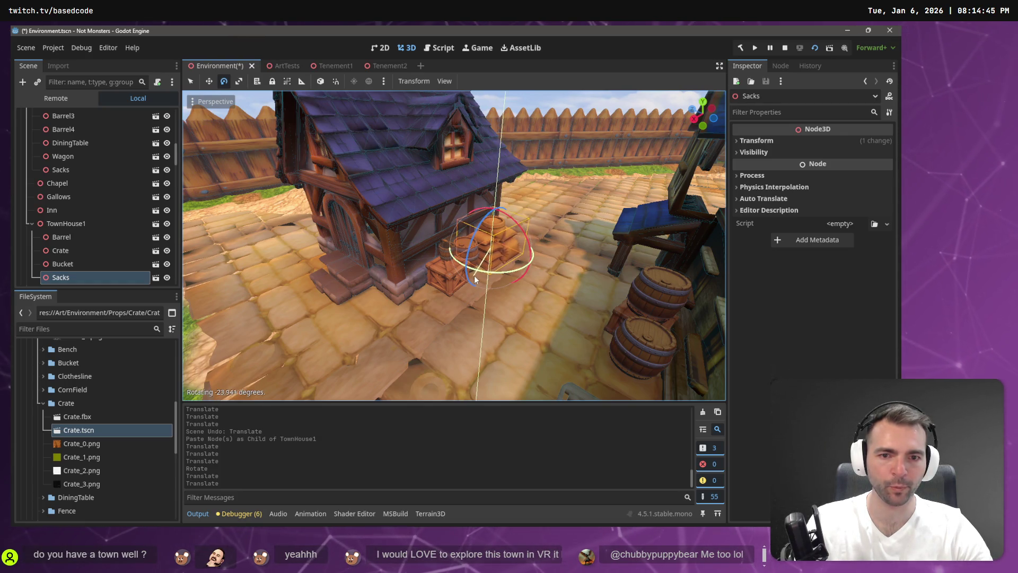
pyautogui.moveTo(474, 280); pyautogui.dragTo(475, 280)
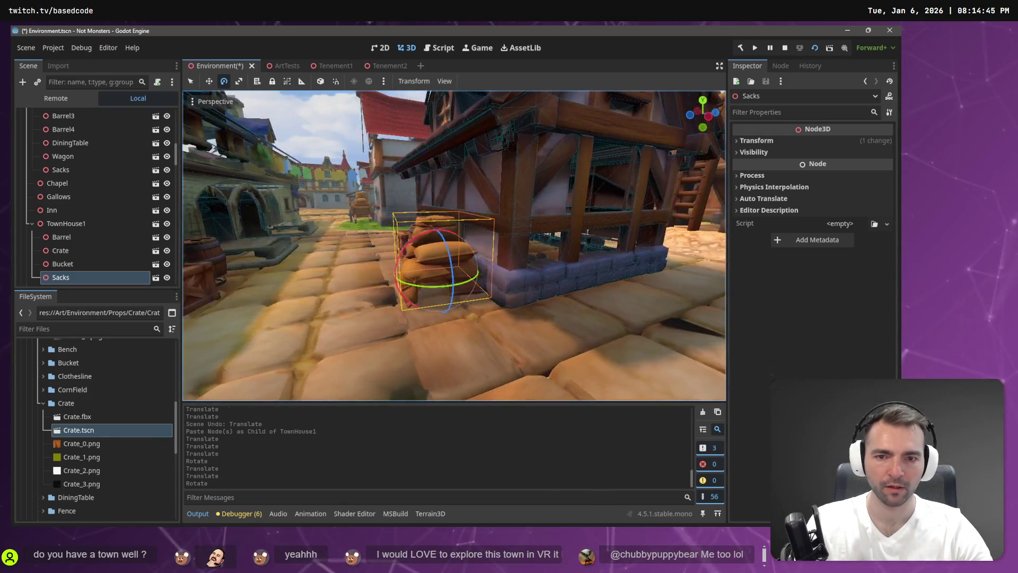
pyautogui.press('s')
pyautogui.click(384, 150)
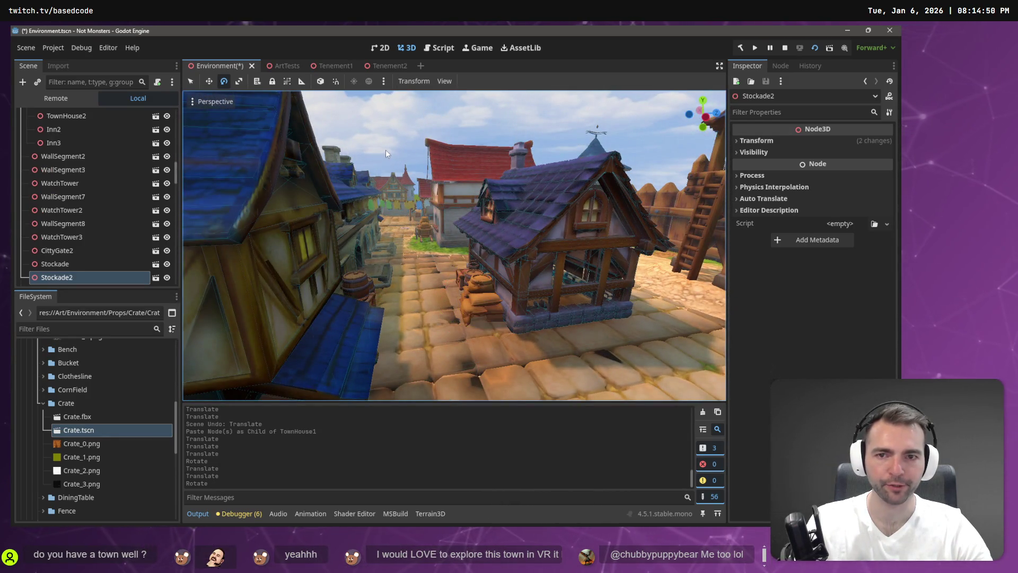
pyautogui.press('w')
pyautogui.press('w')
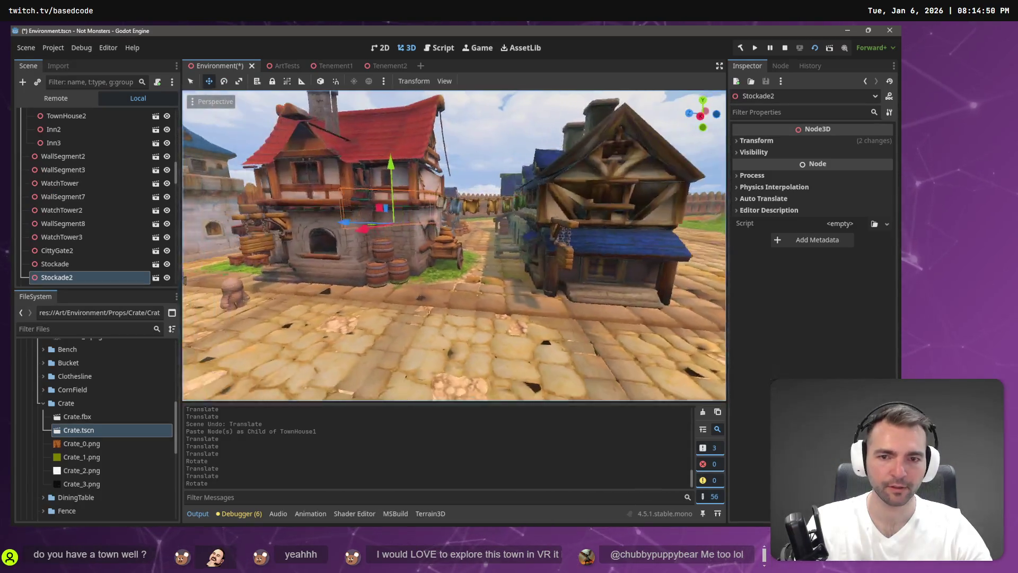
pyautogui.hotkey('ctrl', 's')
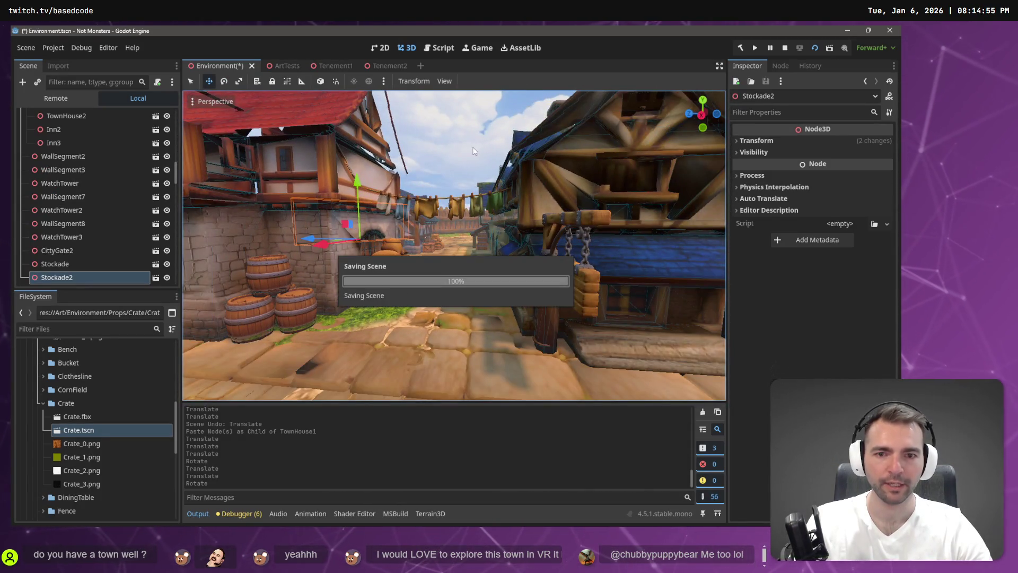
# Playtest the town with F5, walking the mummy up the street, then stop the game
pyautogui.press('s')
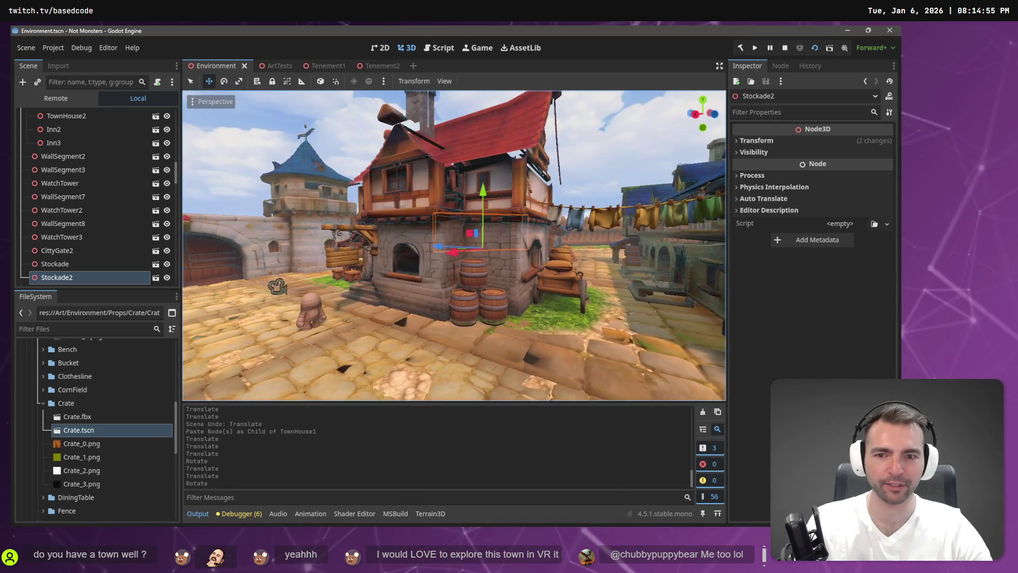
pyautogui.press('F5')
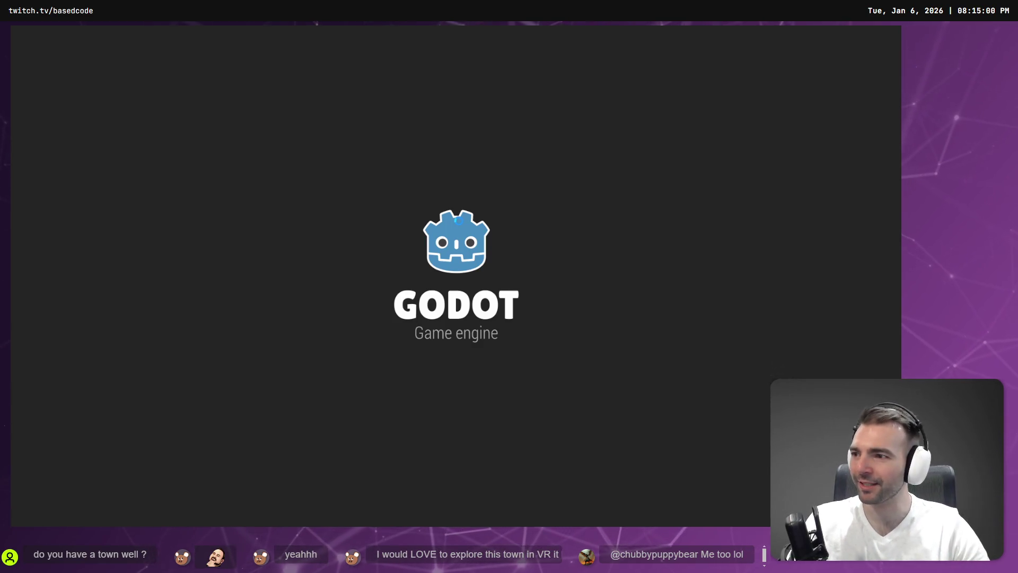
pyautogui.press('w')
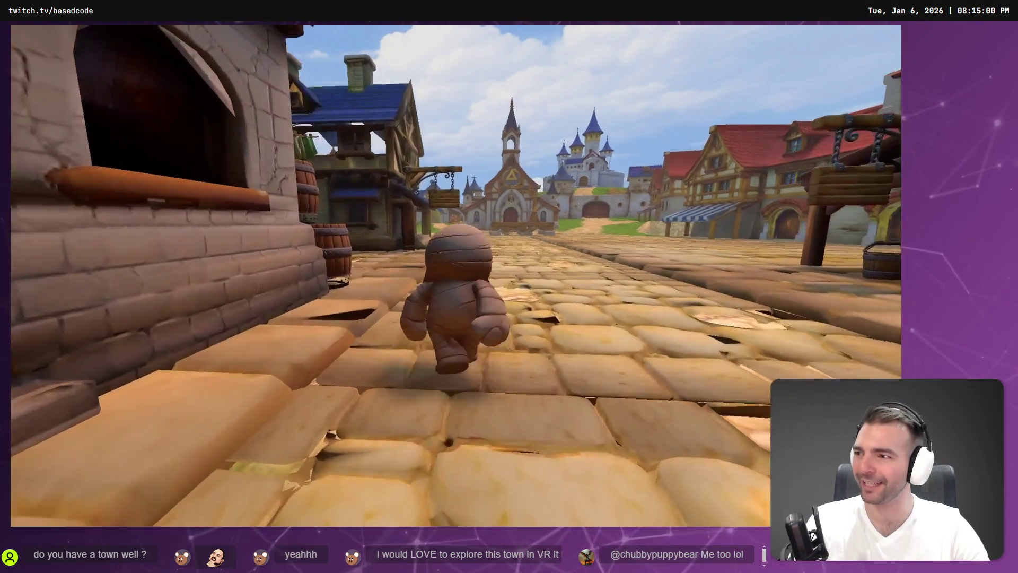
pyautogui.press('a')
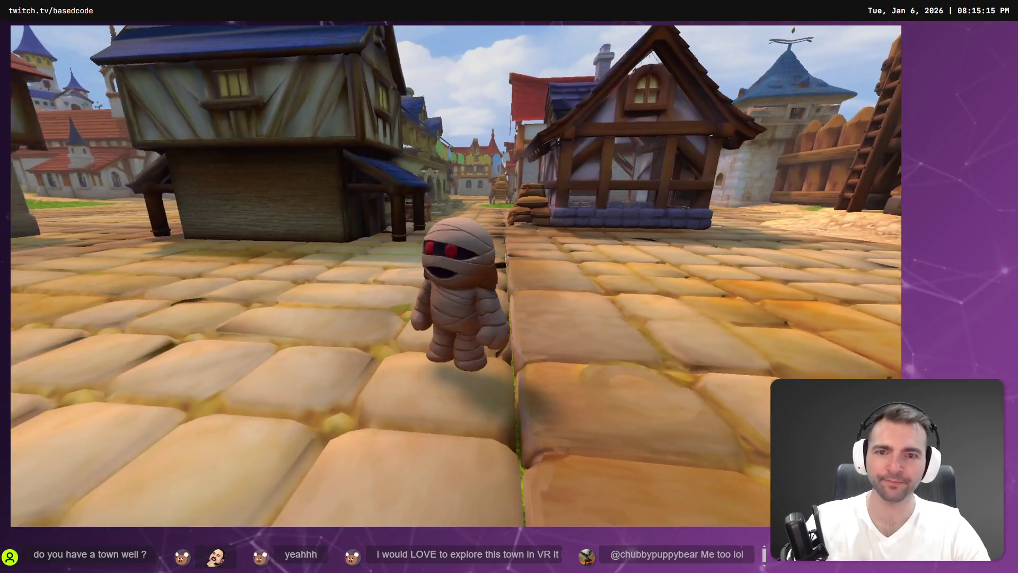
pyautogui.press('Escape')
# Select the Clothesline and slide it along its X axis across the lane
pyautogui.moveTo(591, 193); pyautogui.dragTo(485, 157)
pyautogui.click(486, 158)
pyautogui.moveTo(472, 214)
pyautogui.mouseDown()
pyautogui.moveTo(447, 259)
pyautogui.moveTo(488, 271)
pyautogui.mouseUp()
pyautogui.click(453, 254)
pyautogui.moveTo(510, 313); pyautogui.dragTo(513, 293)
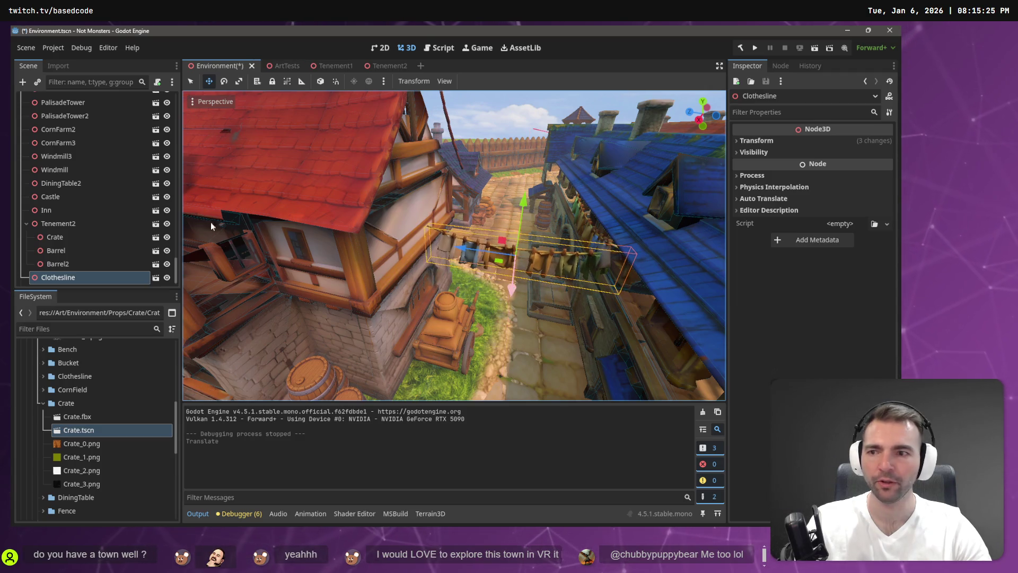
# Move the Clothesline under Tenement2 and paste a copy, Clothesline2, there
pyautogui.moveTo(438, 159); pyautogui.dragTo(484, 152)
pyautogui.click(71, 225)
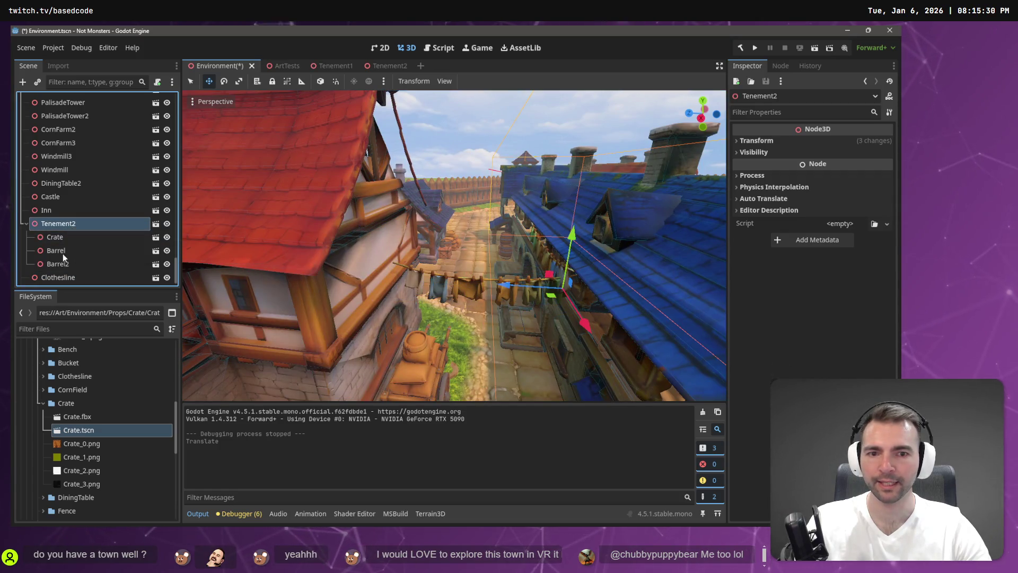
pyautogui.moveTo(60, 281)
pyautogui.mouseDown()
pyautogui.moveTo(81, 256)
pyautogui.moveTo(80, 221)
pyautogui.moveTo(77, 251)
pyautogui.moveTo(66, 221)
pyautogui.mouseUp()
pyautogui.click(66, 222)
pyautogui.hotkey('ctrl', 'v')
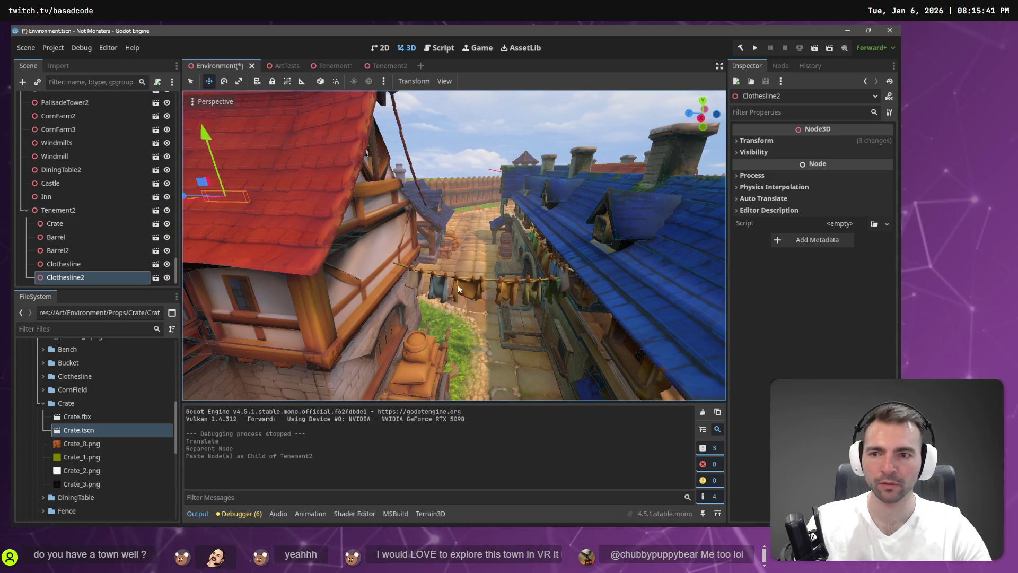
# Copy the Clothesline's position onto Clothesline2 through the Inspector
pyautogui.click(750, 141)
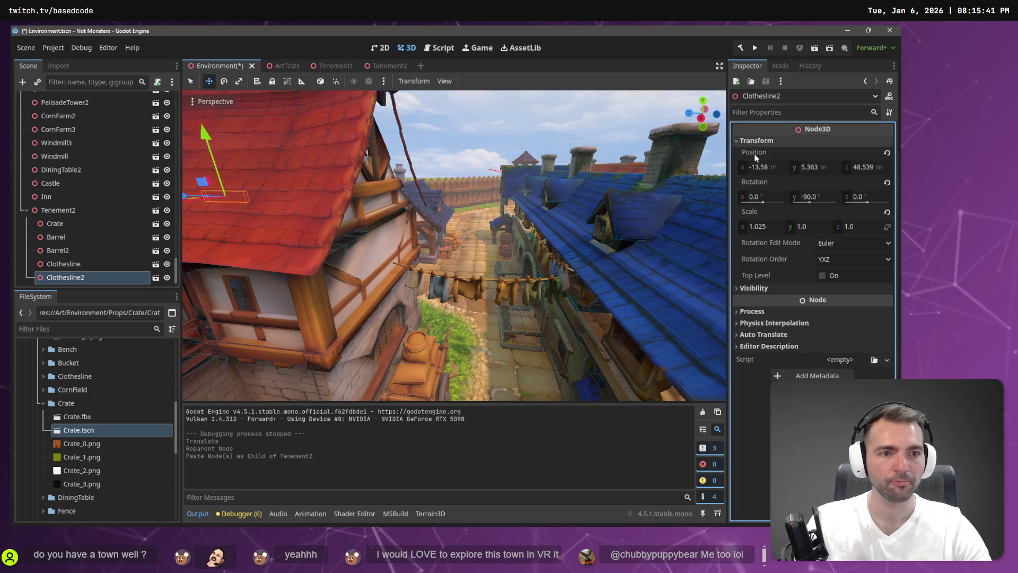
pyautogui.click(67, 264)
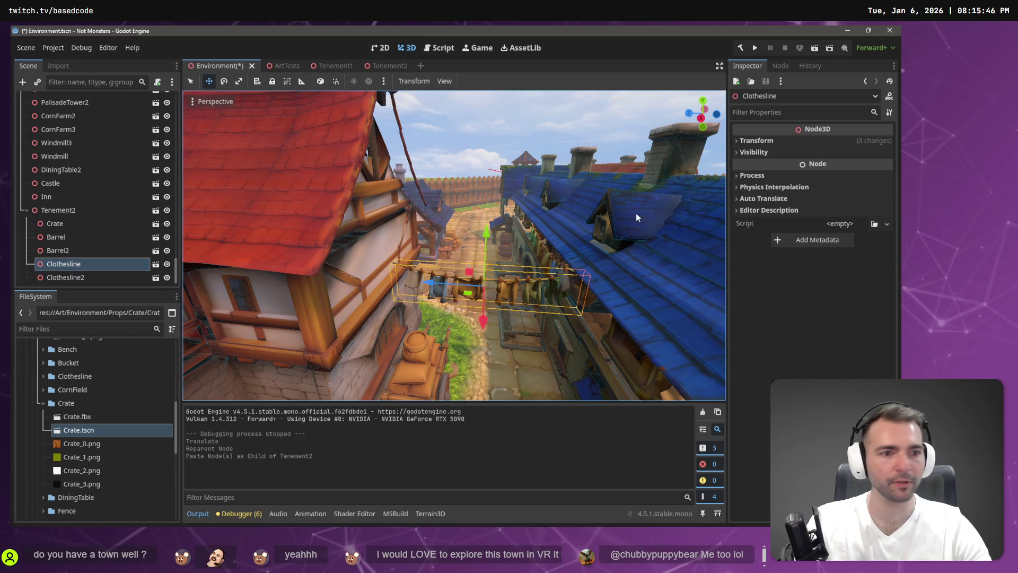
pyautogui.click(759, 141)
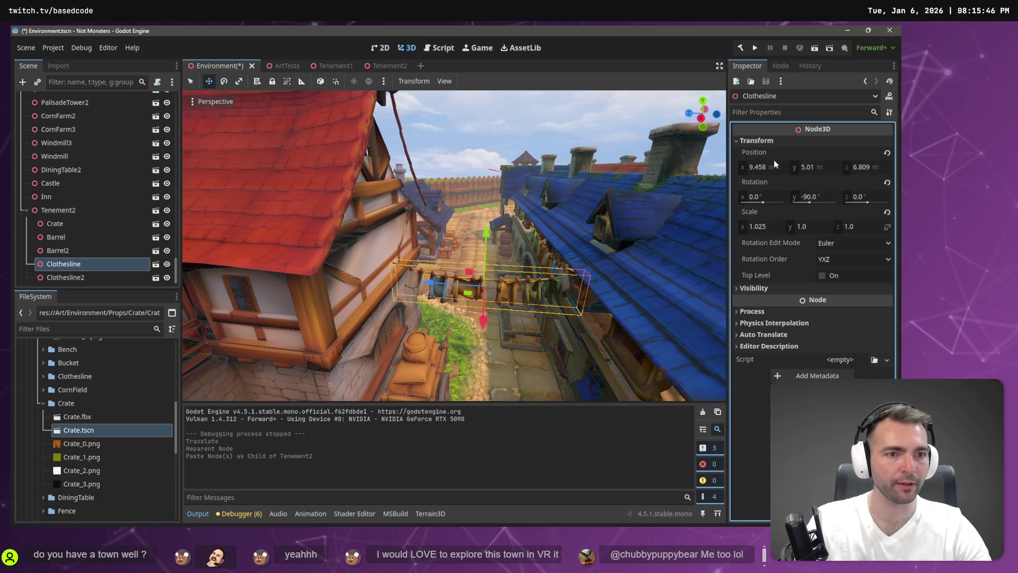
pyautogui.rightClick(763, 153)
pyautogui.click(743, 160)
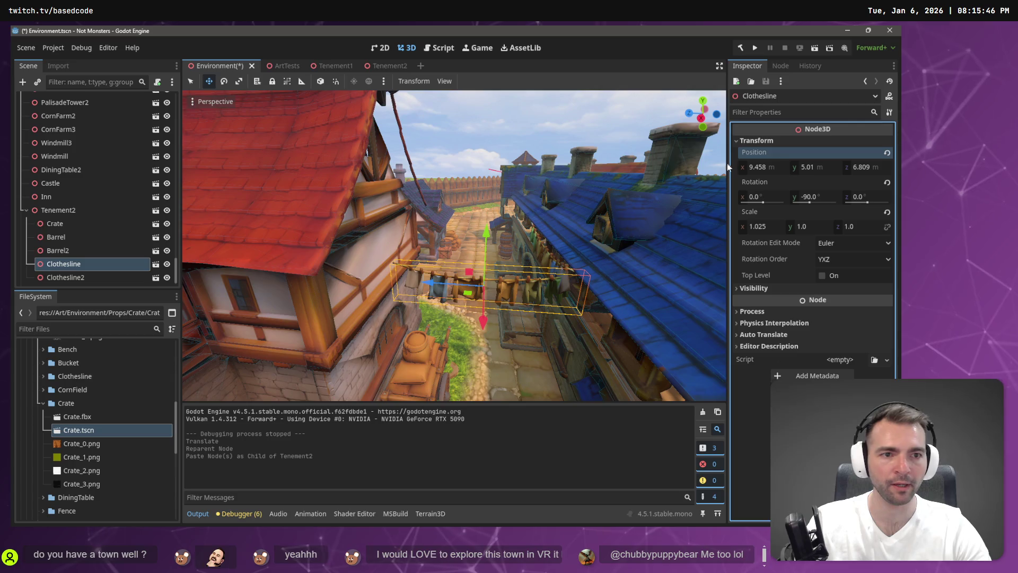
pyautogui.click(61, 276)
pyautogui.rightClick(762, 151)
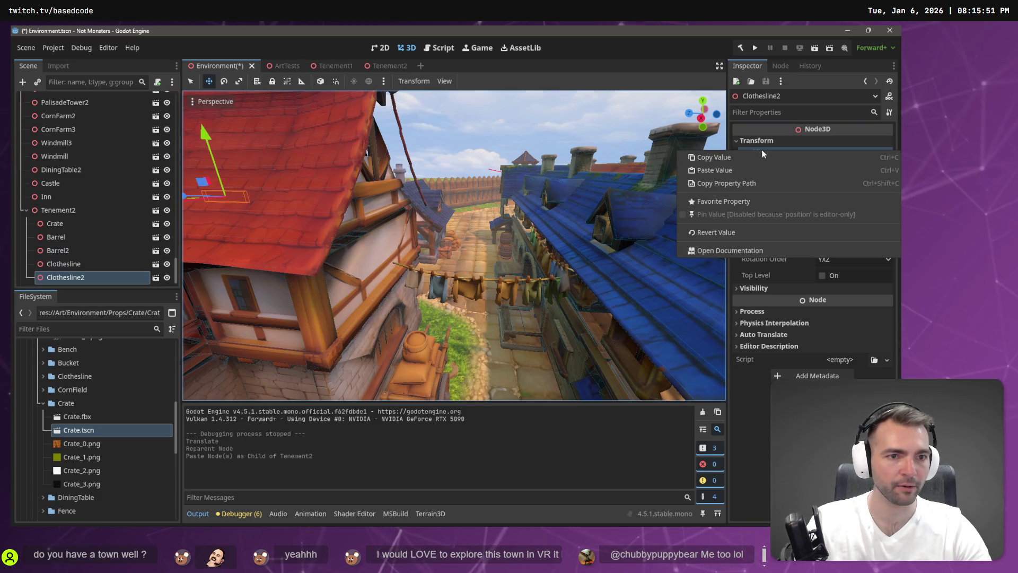
pyautogui.click(743, 171)
# Shift Clothesline2 to X 11.478, rotate it 105°, then save and run the game
pyautogui.moveTo(481, 336)
pyautogui.mouseDown()
pyautogui.moveTo(484, 374)
pyautogui.moveTo(382, 372)
pyautogui.moveTo(233, 189)
pyautogui.moveTo(311, 68)
pyautogui.moveTo(306, 90)
pyautogui.mouseUp()
pyautogui.press('e')
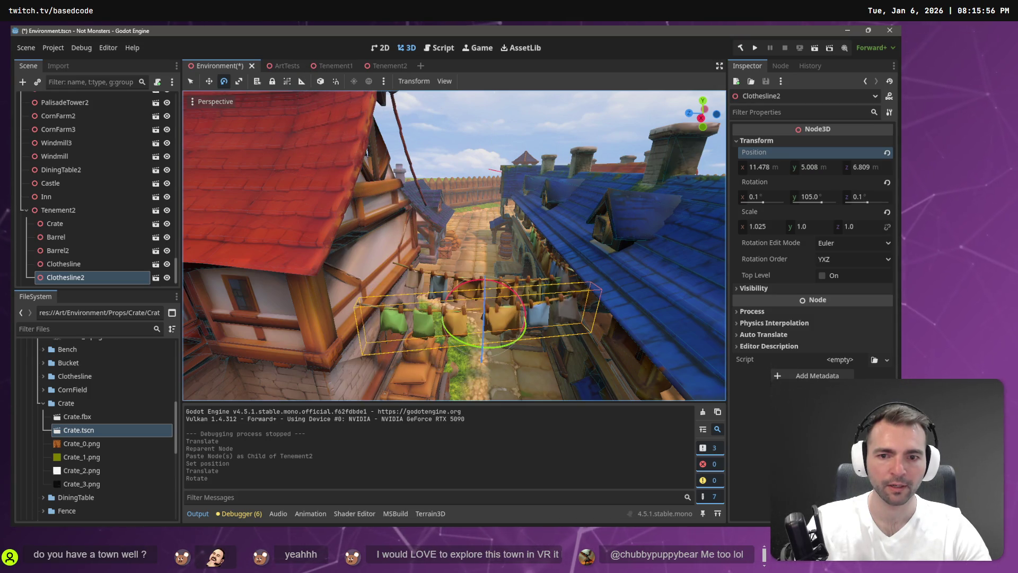
pyautogui.hotkey('ctrl', 's')
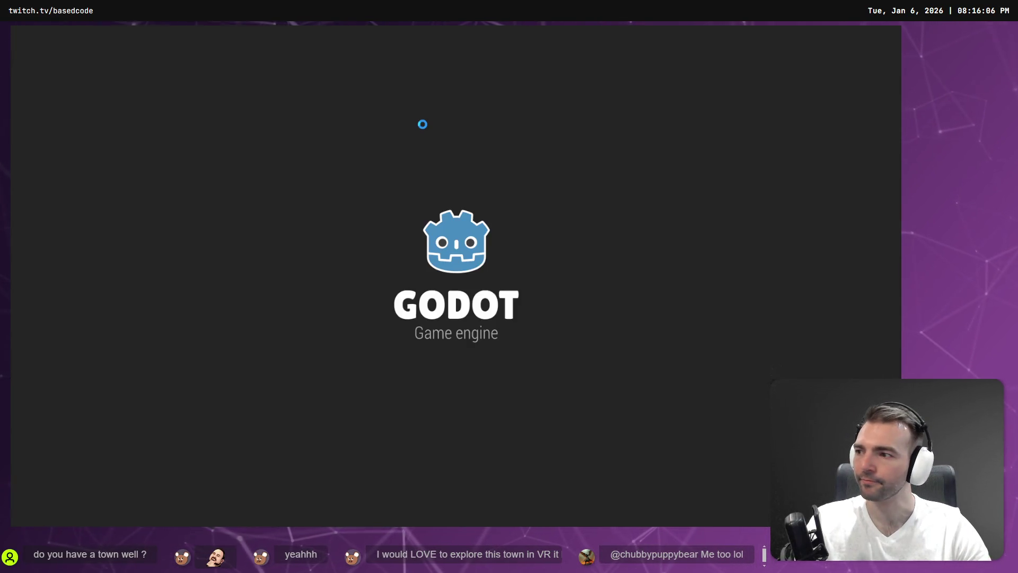
# Walk the mummy down the street, veering left past the barrels and laundry line
pyautogui.press('w')
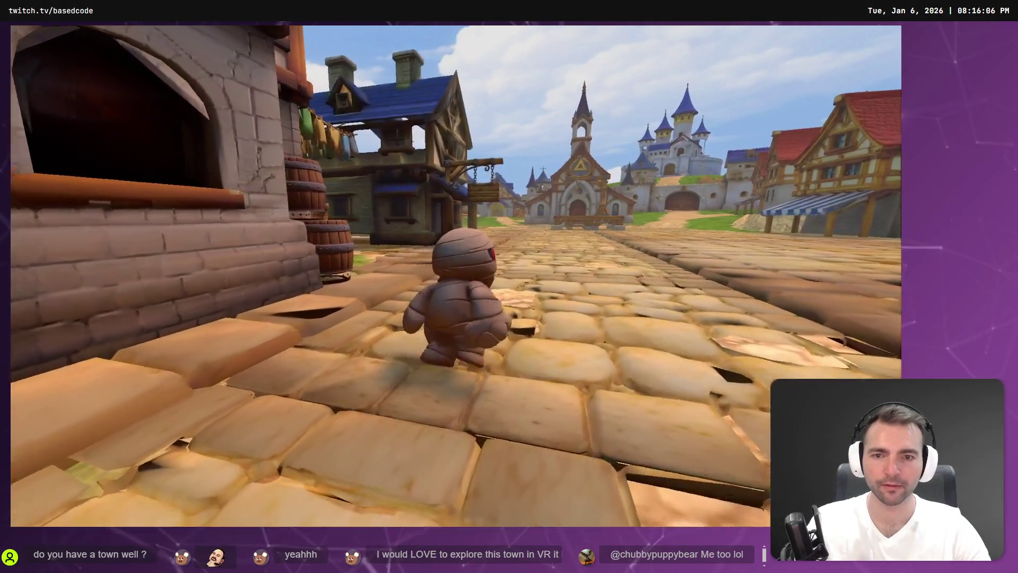
pyautogui.press('a')
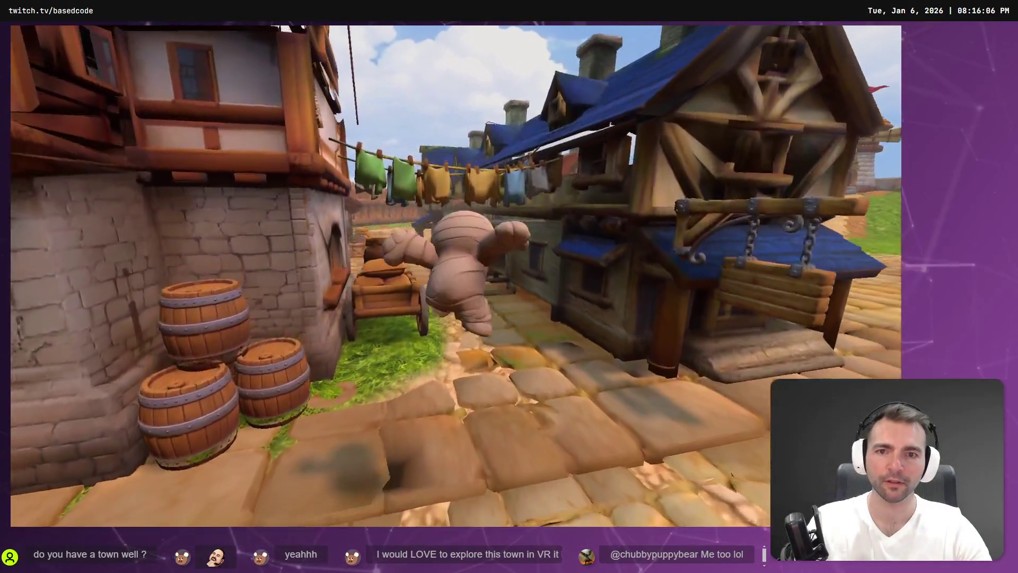
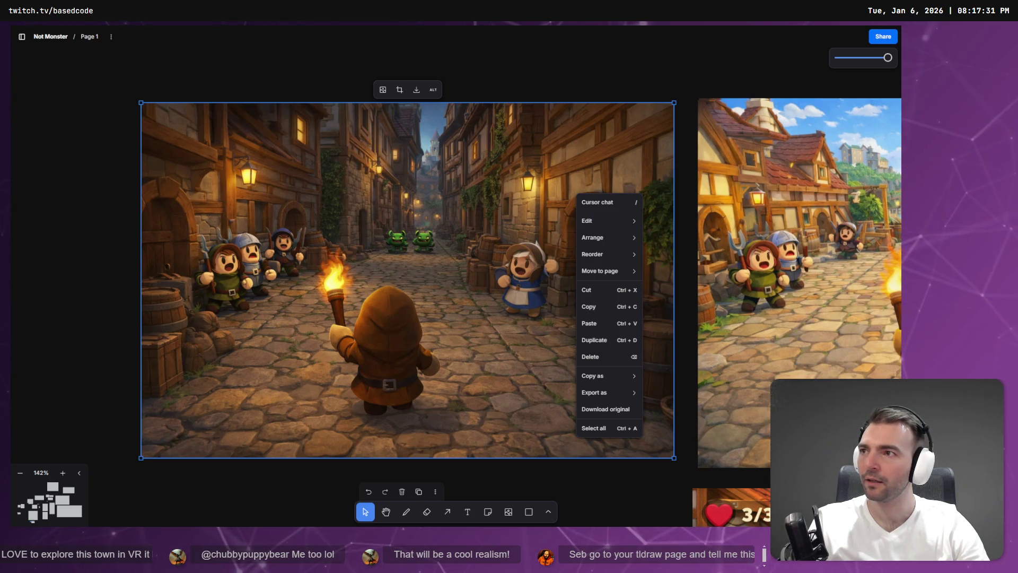
# Compare the tldraw board with the imgur street reference, then switch to ChatGPT's alleyway image
pyautogui.hotkey('alt', 'Tab')
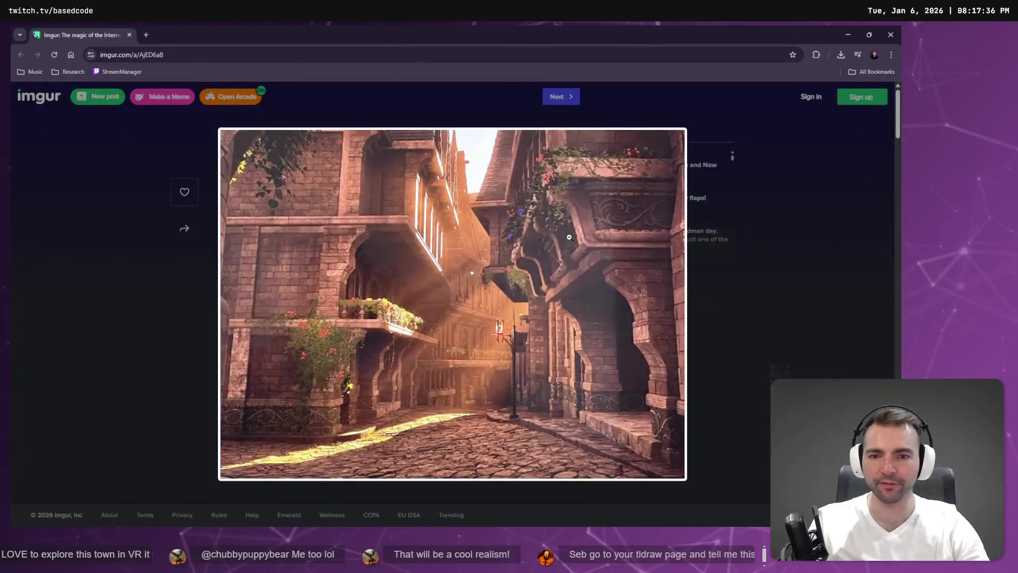
pyautogui.click(814, 365)
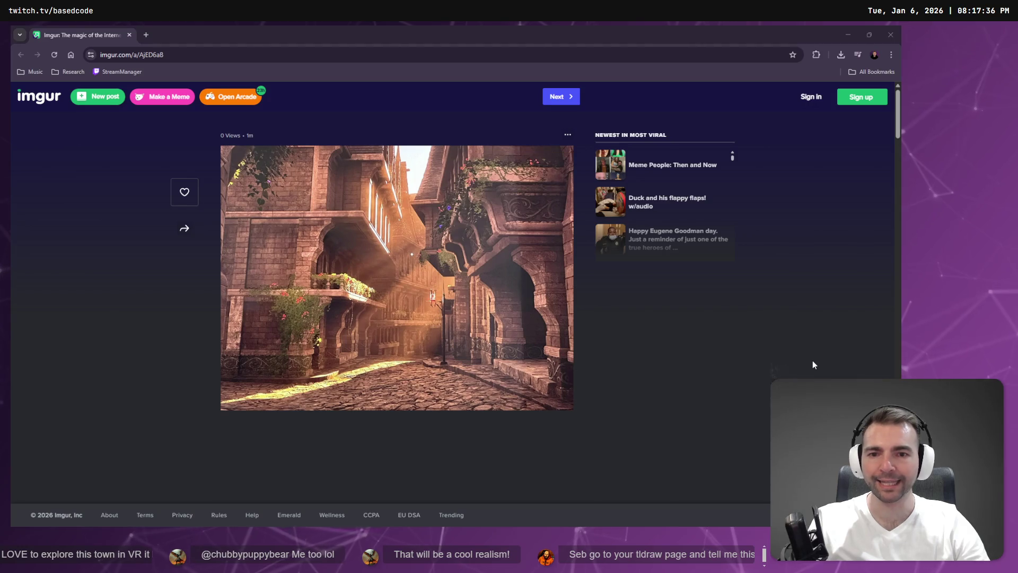
pyautogui.hotkey('alt', 'Tab')
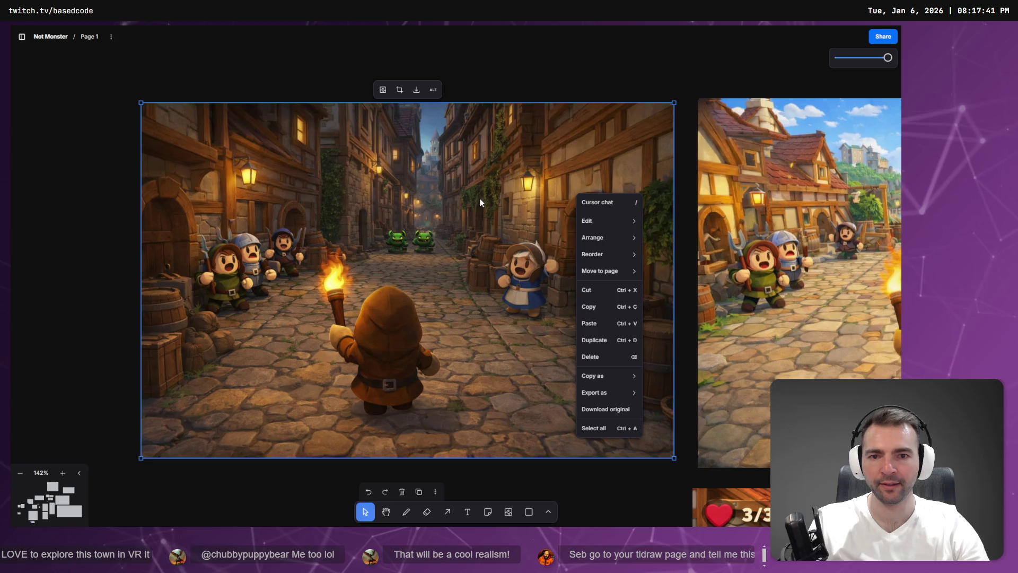
pyautogui.hotkey('alt', 'Tab')
pyautogui.hotkey('alt', 'Tab')
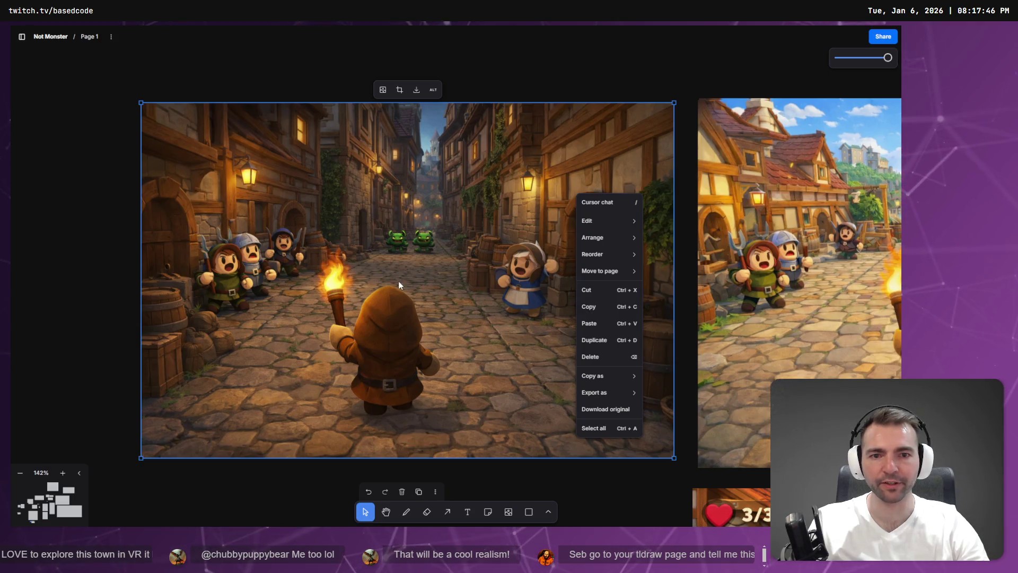
pyautogui.click(536, 238)
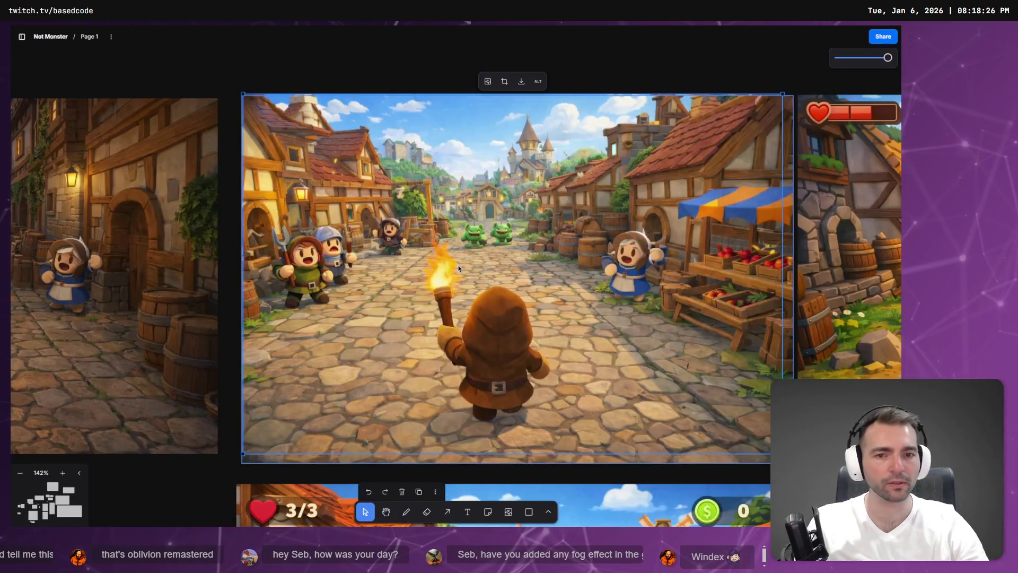
pyautogui.hotkey('alt', 'Tab')
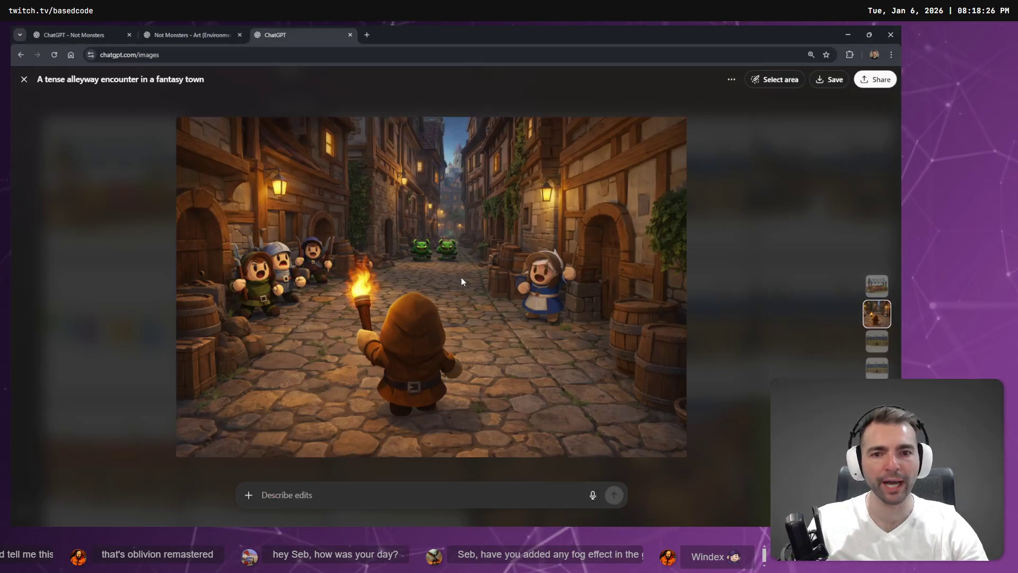
# In a new tab, go to YouTube and search 'ori and the blind forrest'
pyautogui.click(366, 34)
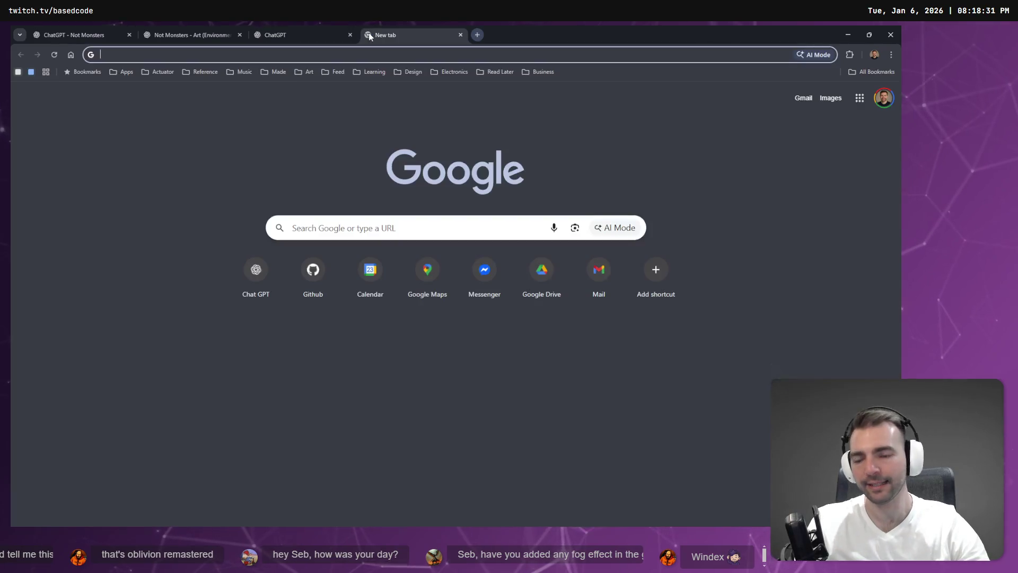
pyautogui.write('yo')
pyautogui.press('Return')
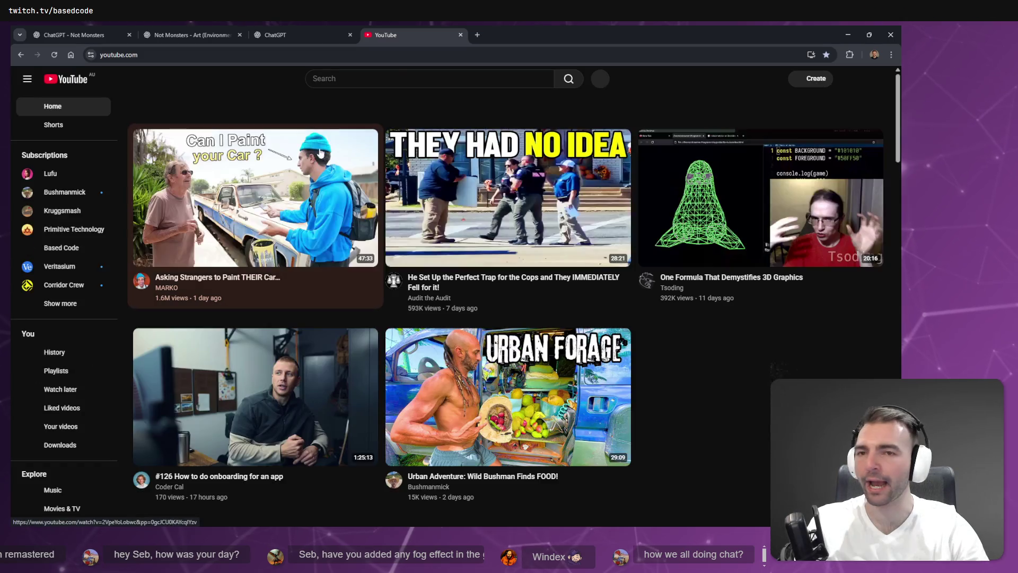
pyautogui.click(396, 73)
pyautogui.write('ori a')
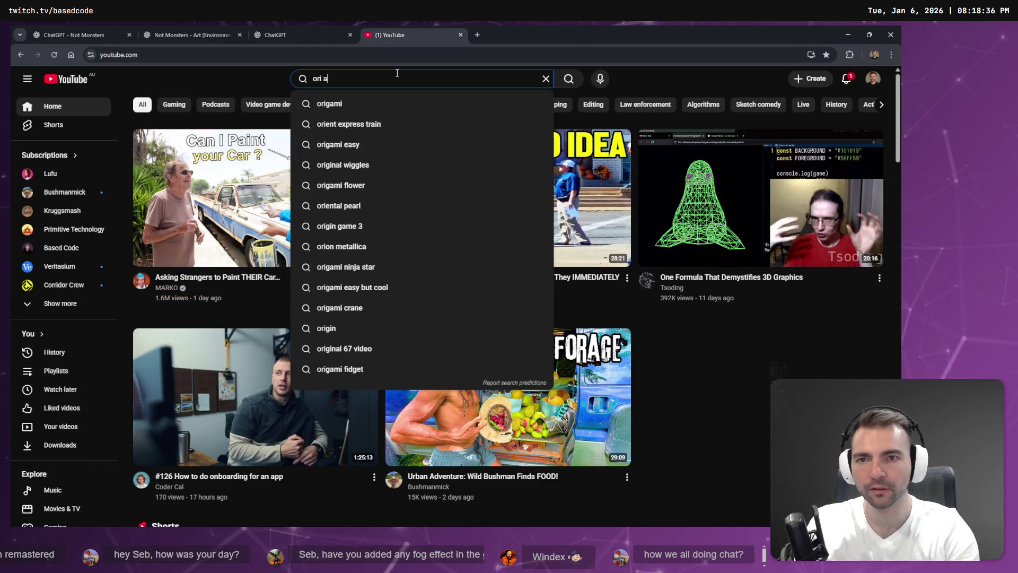
pyautogui.write('nd the blind forrest')
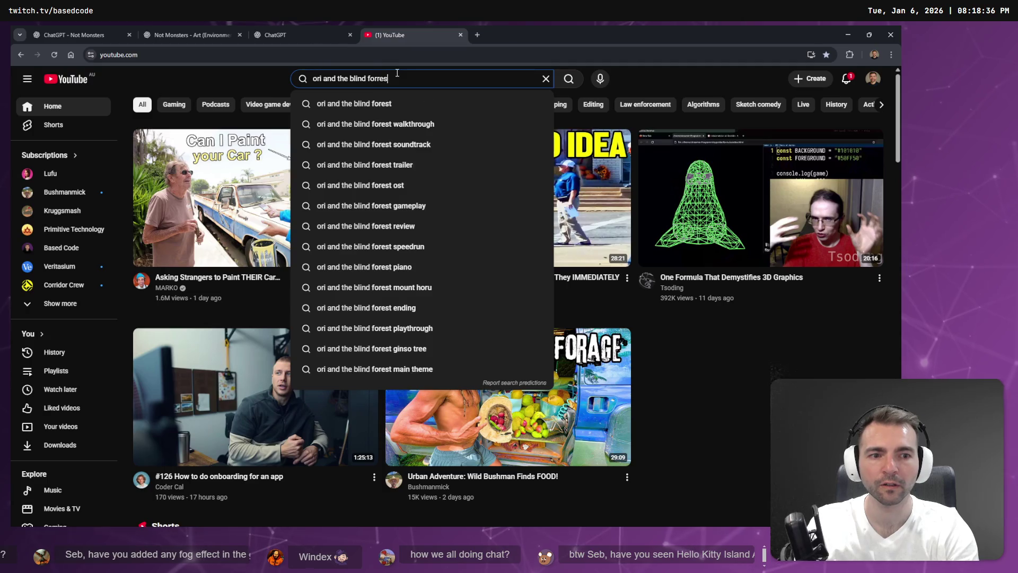
pyautogui.press('Return')
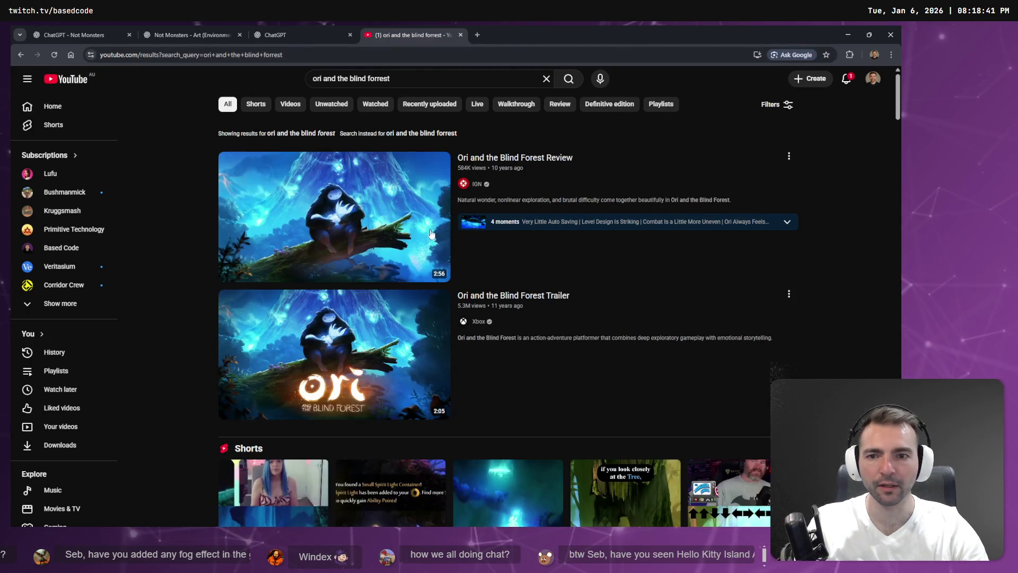
# Open 'Deconstructing Ori and the Blind Forest's Best Bit' in a new tab and switch to it
pyautogui.scroll(-1, 380, 217)
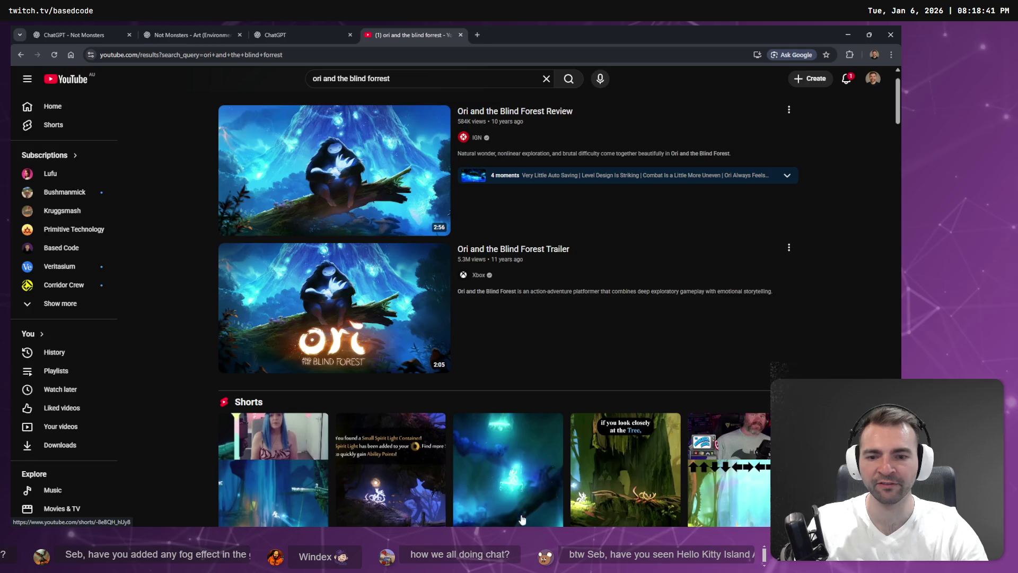
pyautogui.scroll(-2, 522, 523)
pyautogui.scroll(2, 485, 360)
pyautogui.scroll(-12, 304, 167)
pyautogui.moveTo(306, 167)
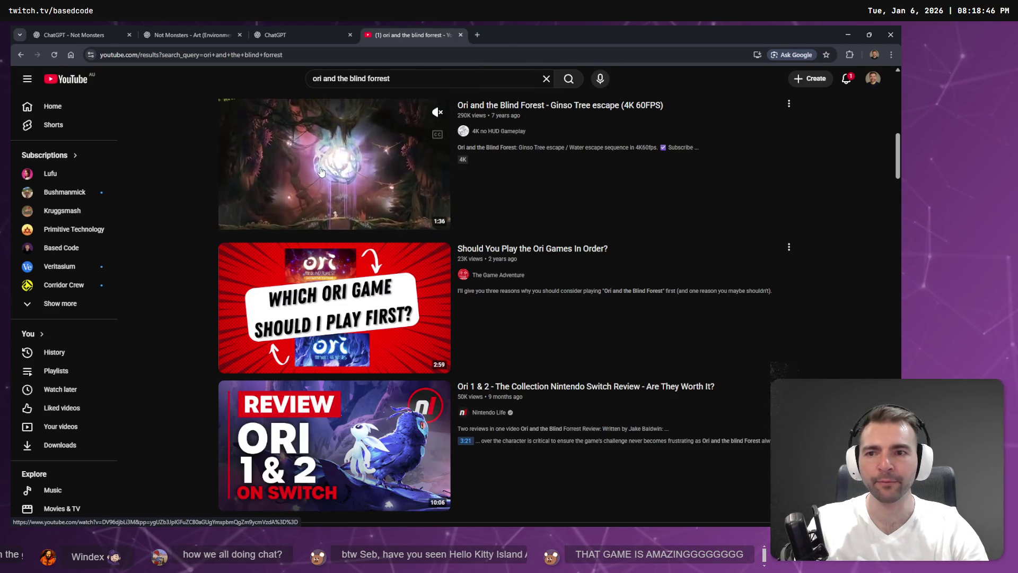
pyautogui.scroll(-15, 321, 171)
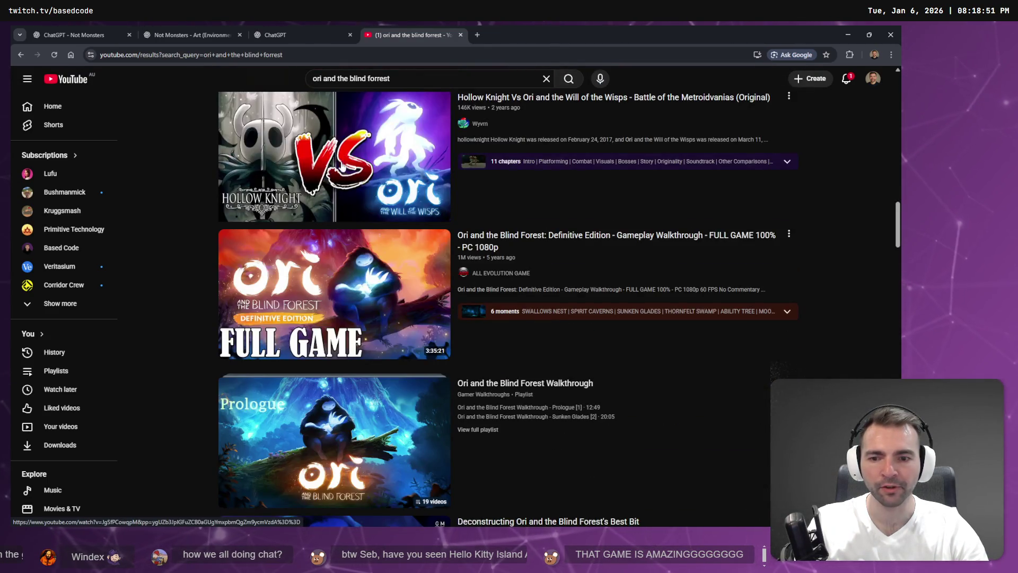
pyautogui.scroll(-4, 342, 159)
pyautogui.scroll(-10, 373, 372)
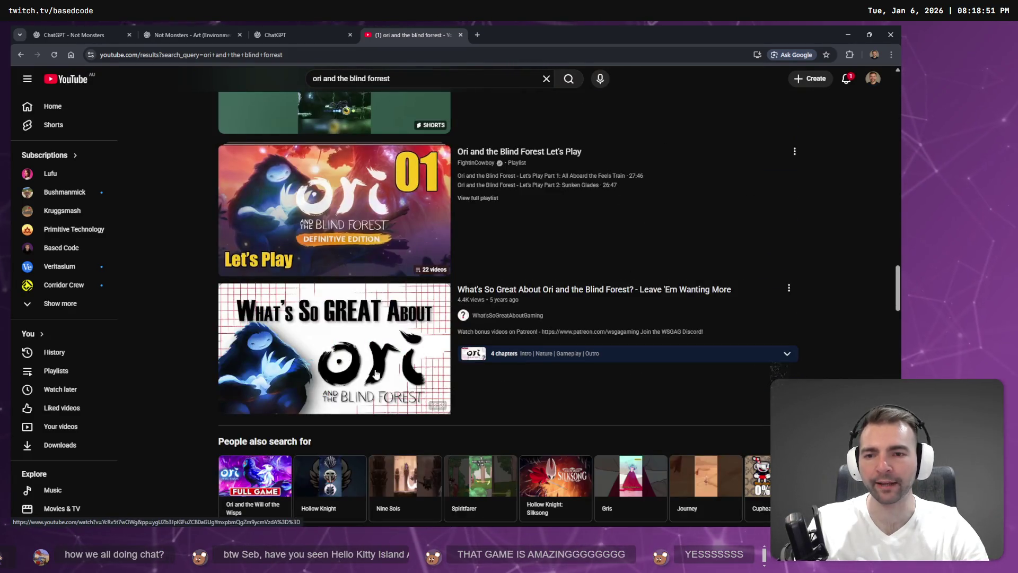
pyautogui.scroll(-6, 372, 371)
pyautogui.scroll(15, 304, 292)
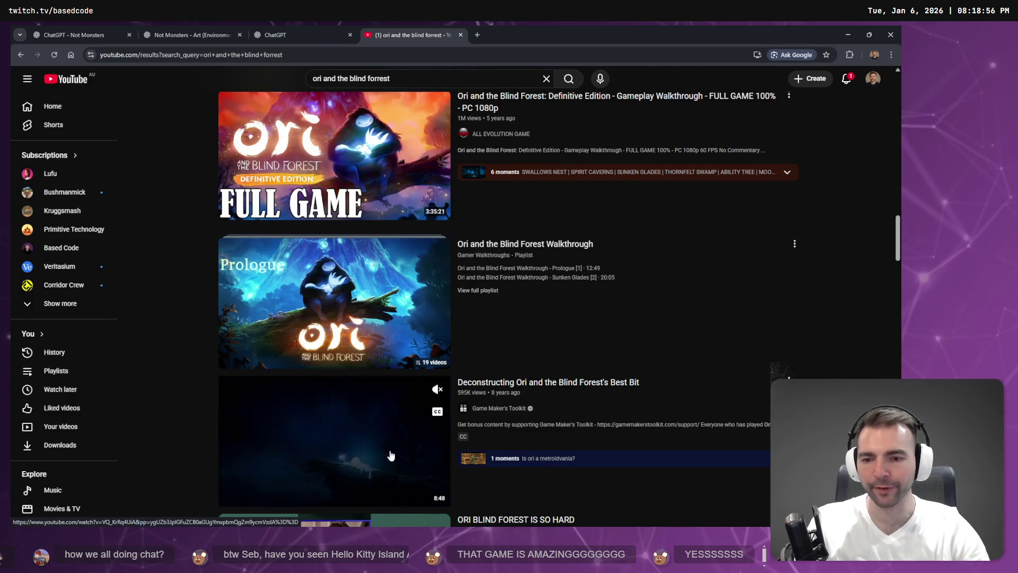
pyautogui.middleClick(342, 413)
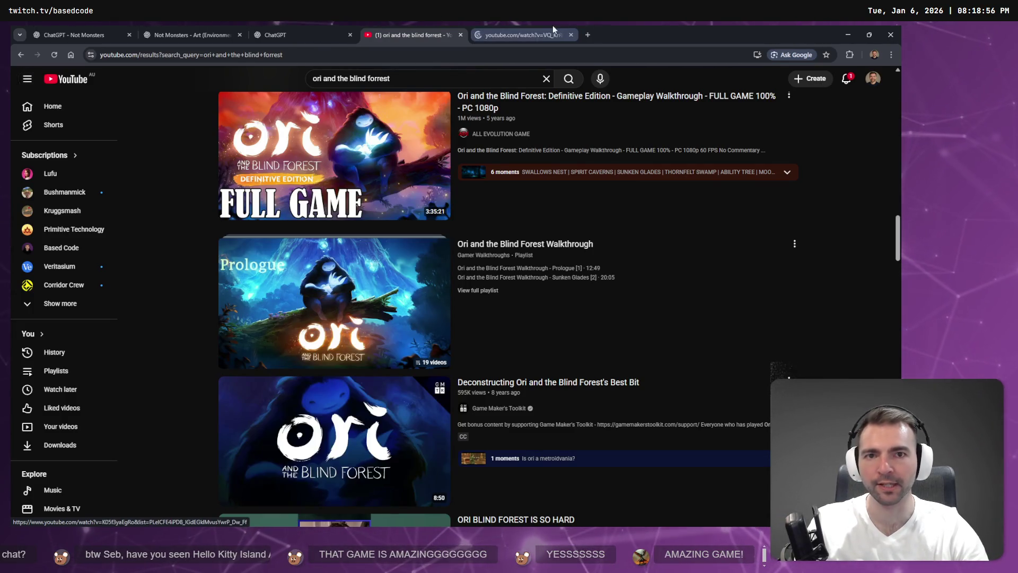
pyautogui.click(551, 35)
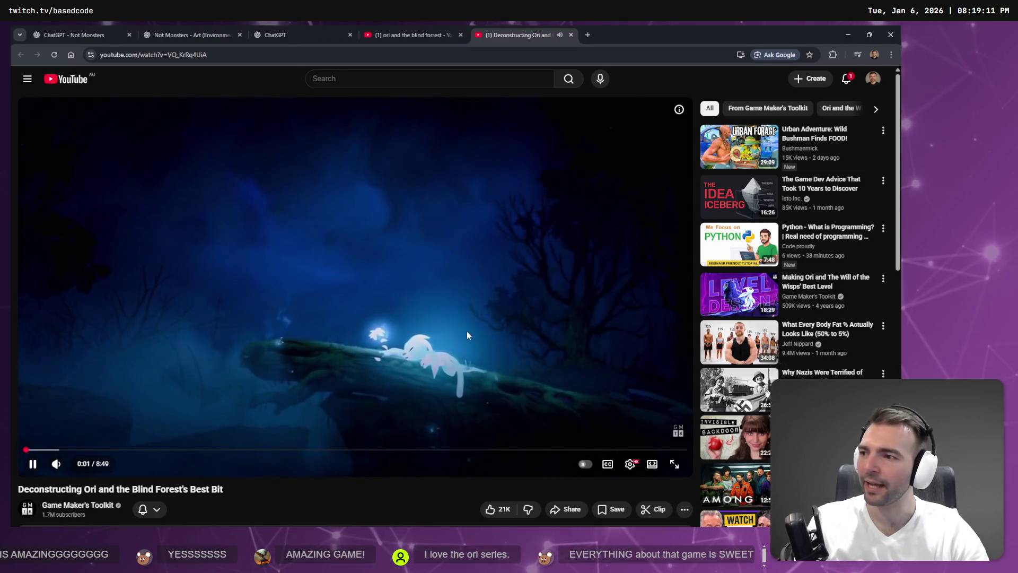
# Play the Ori breakdown full screen and muted, pausing and skipping ahead
pyautogui.doubleClick(467, 332)
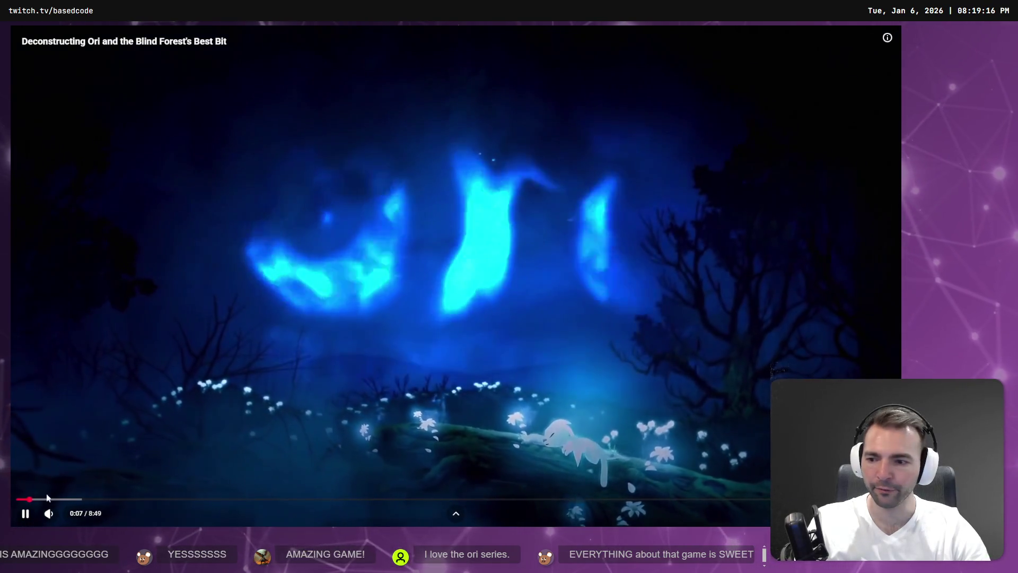
pyautogui.click(46, 514)
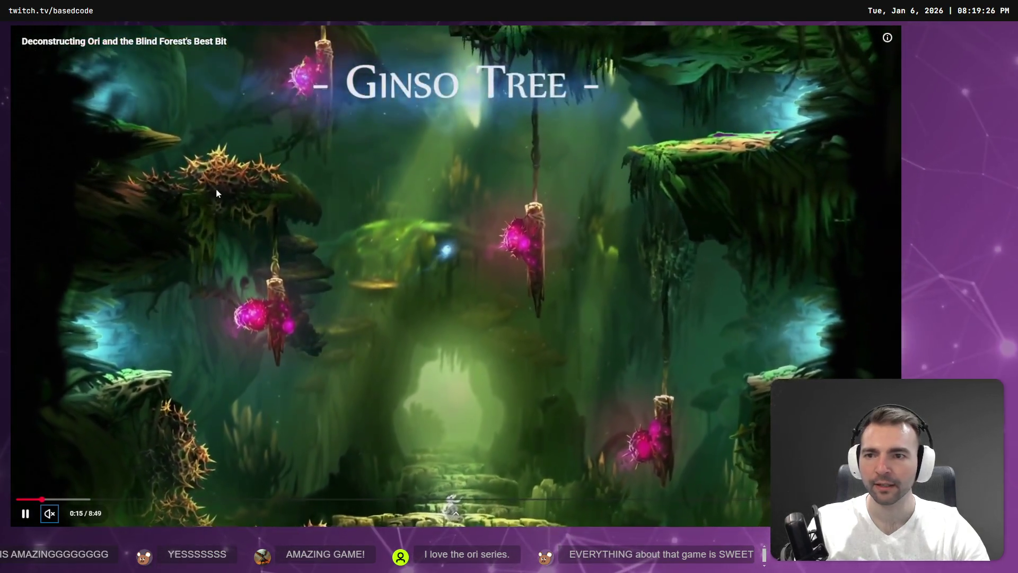
pyautogui.click(233, 183)
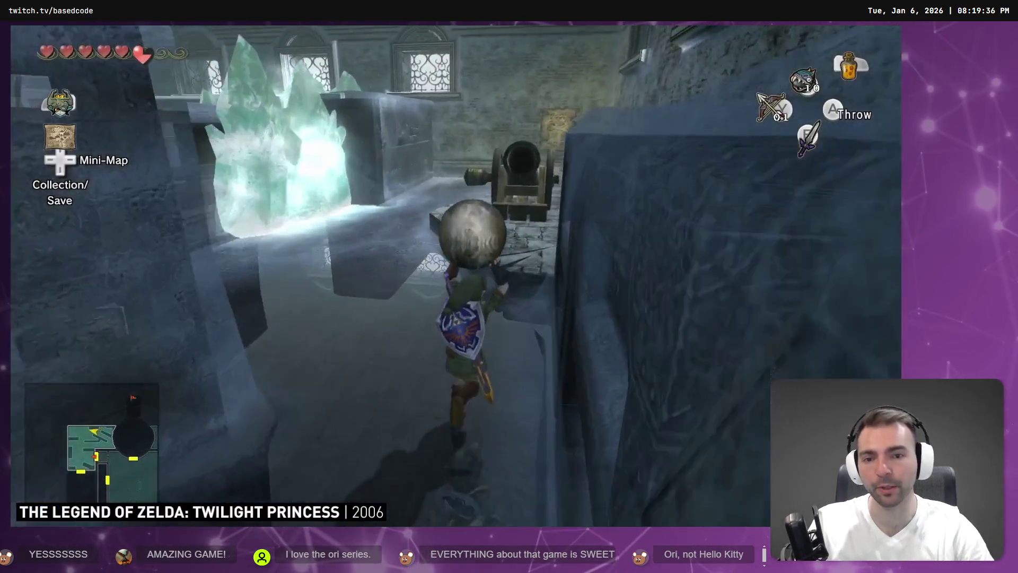
pyautogui.press('l')
pyautogui.press('Right')
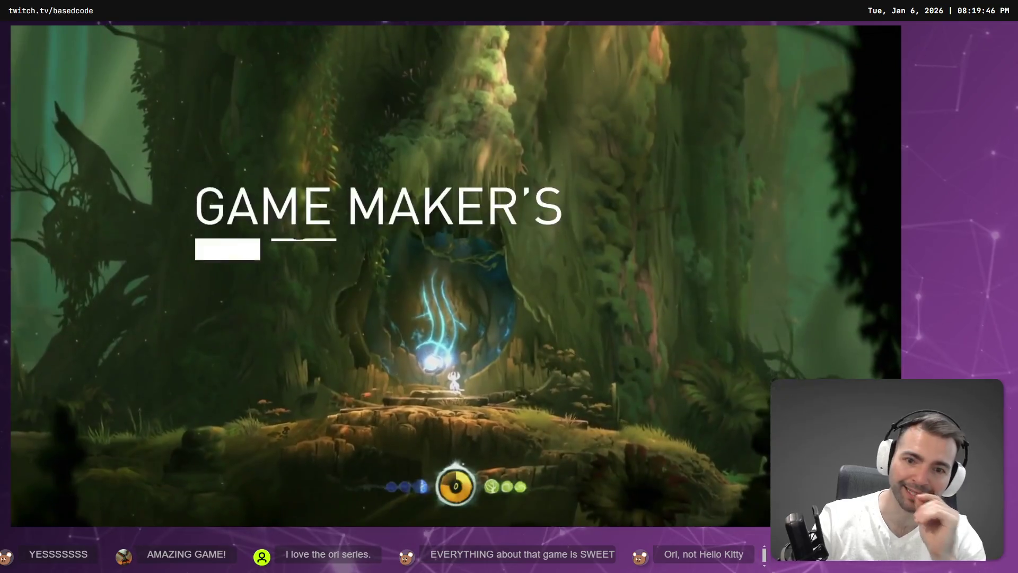
# Jump back five seconds, resume, leave playback and return to ChatGPT's alleyway image
pyautogui.click(361, 492)
pyautogui.press('Left')
pyautogui.click(361, 492)
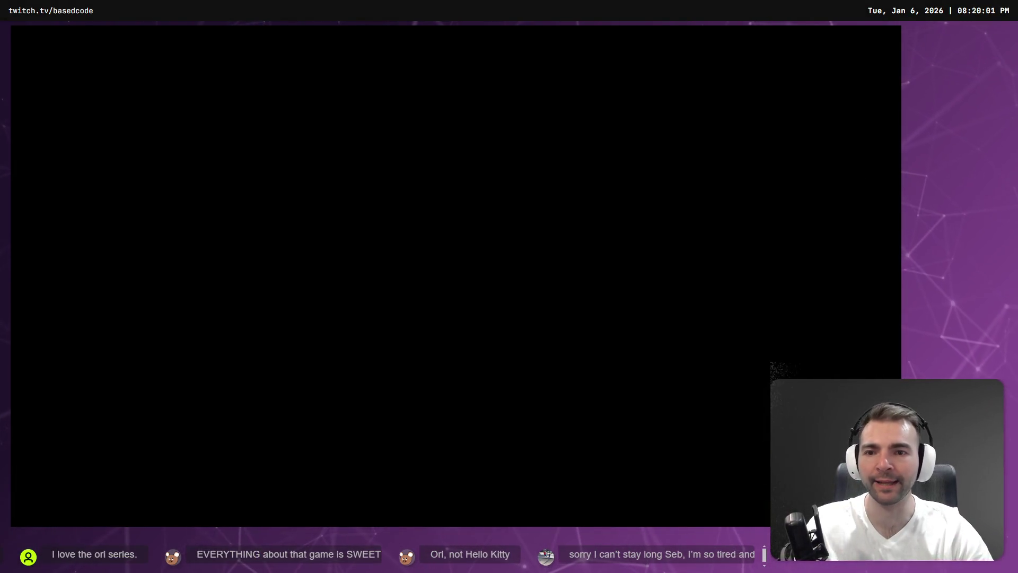
pyautogui.hotkey('alt', 'Left')
pyautogui.hotkey('alt', 'Tab')
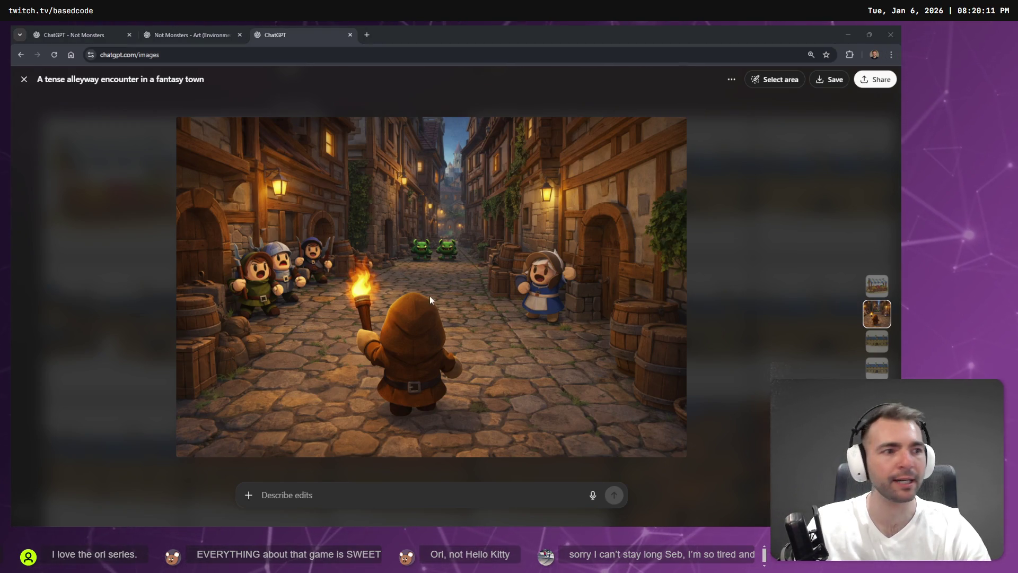
# Close the alleyway viewer and open the striped-awning market stall image from My images
pyautogui.hotkey('alt', 'Tab')
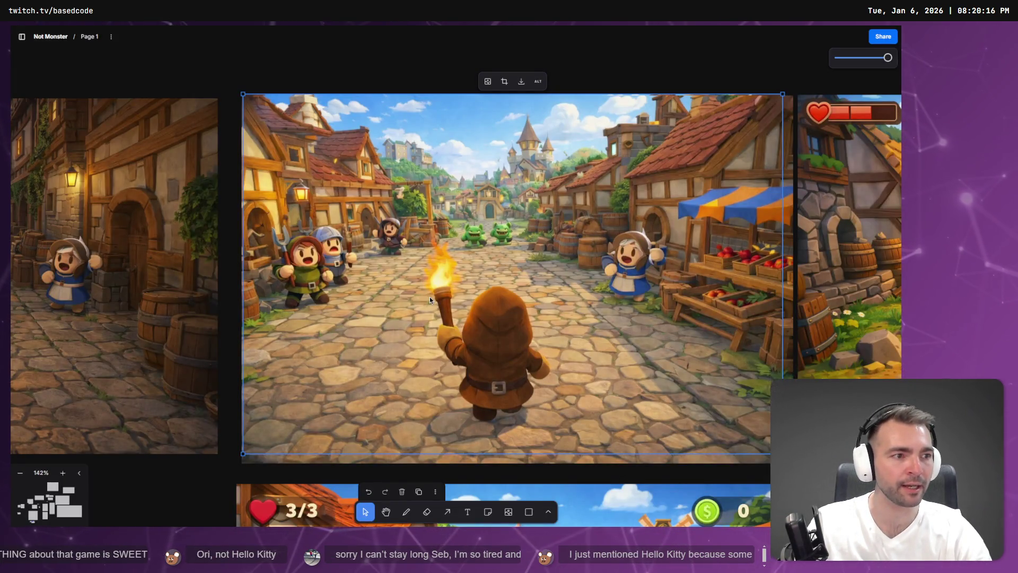
pyautogui.hotkey('alt', 'Tab')
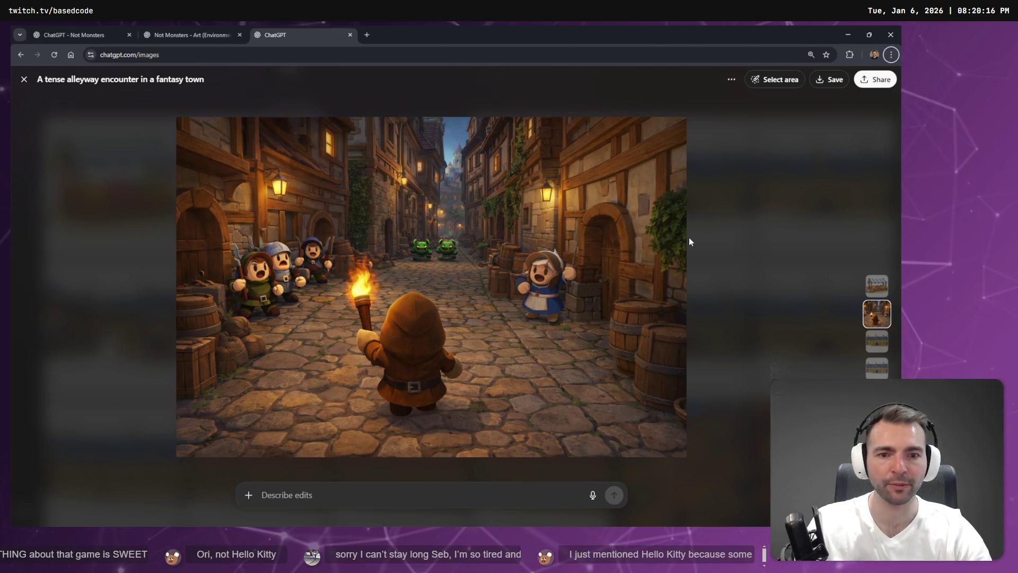
pyautogui.click(712, 216)
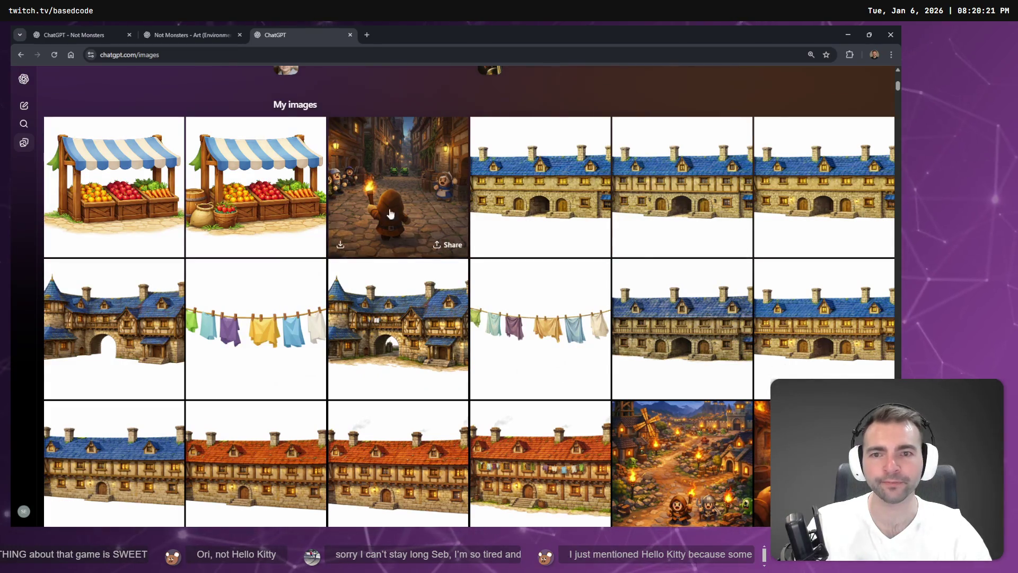
pyautogui.click(167, 228)
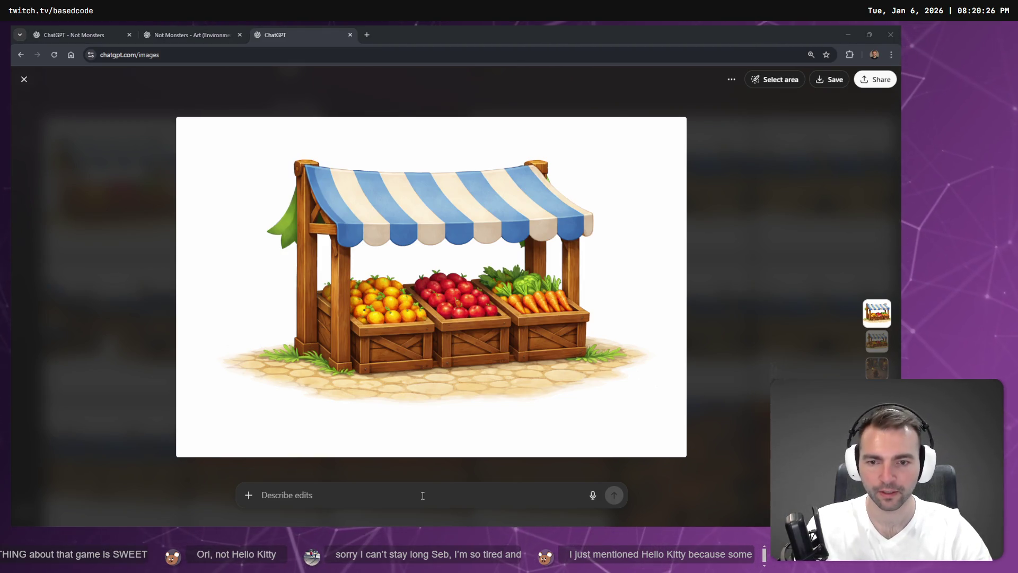
# Dictate and send two edits: a low poly restyle, then keep only the shade sail
pyautogui.press('super+h')
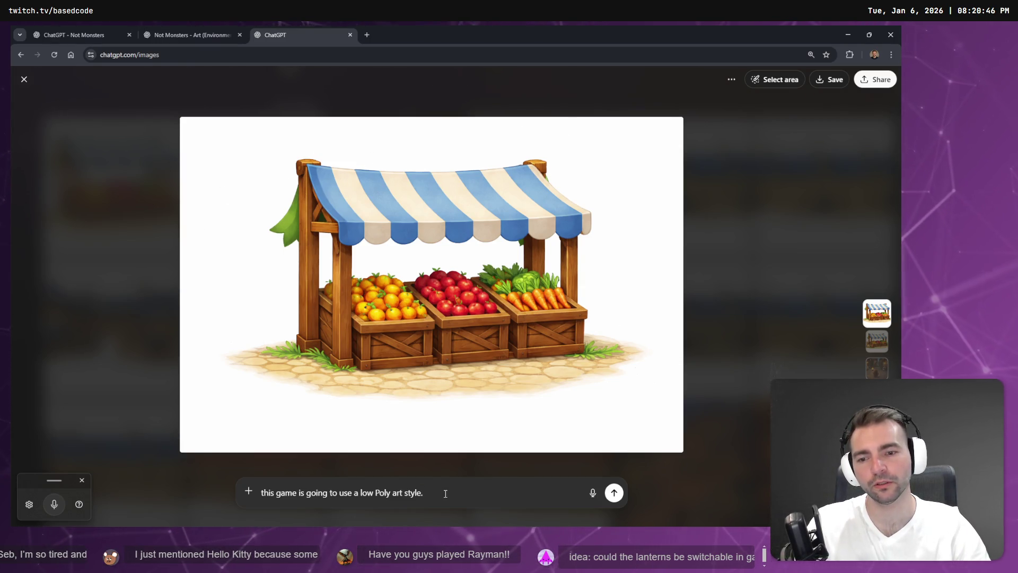
pyautogui.hotkey('ctrl', 'a')
pyautogui.press('Return')
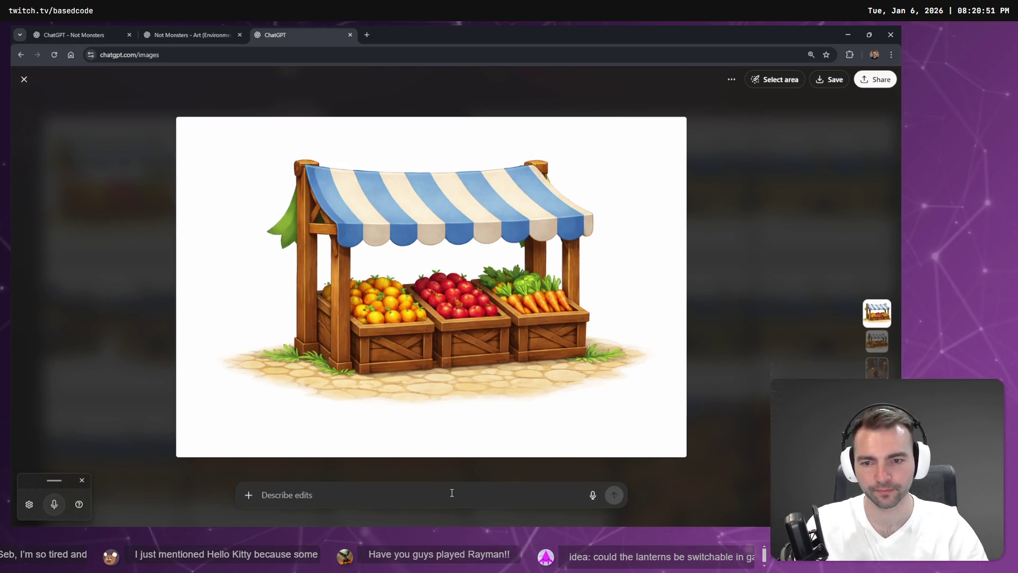
pyautogui.press('super+h')
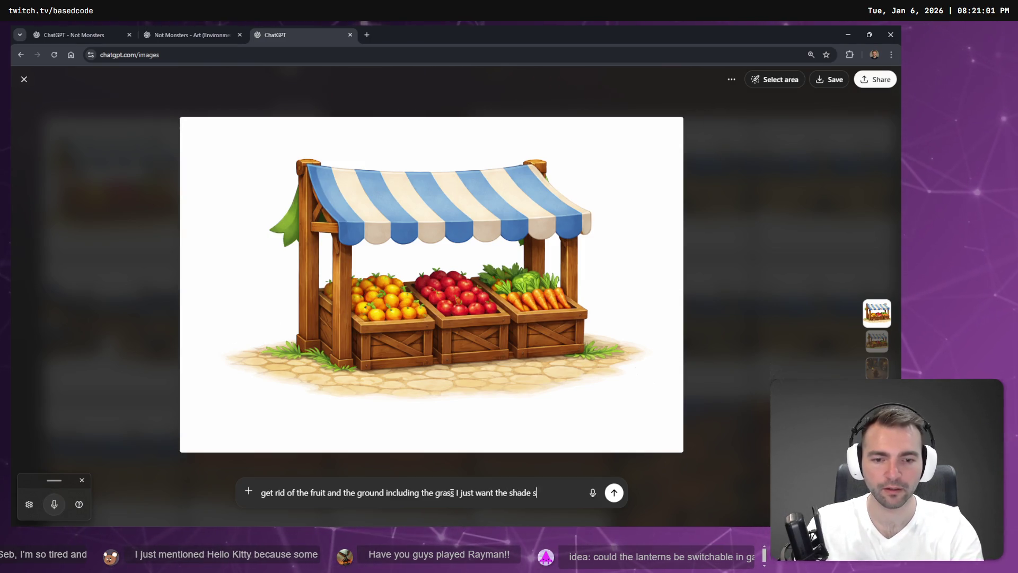
pyautogui.press('Return')
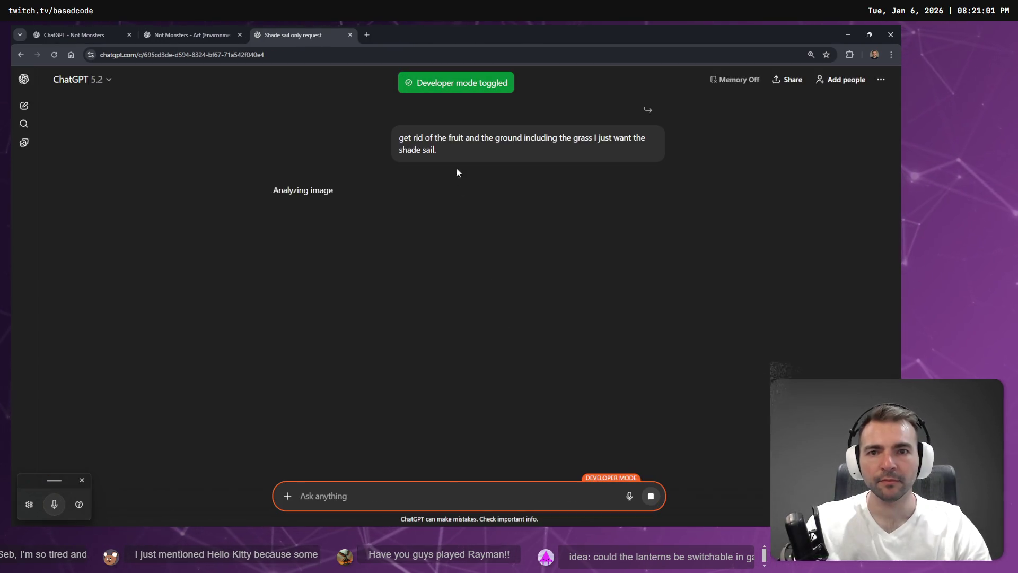
# Turn Developer mode off in ChatGPT's Advanced app settings and close the dialog
pyautogui.moveTo(729, 84)
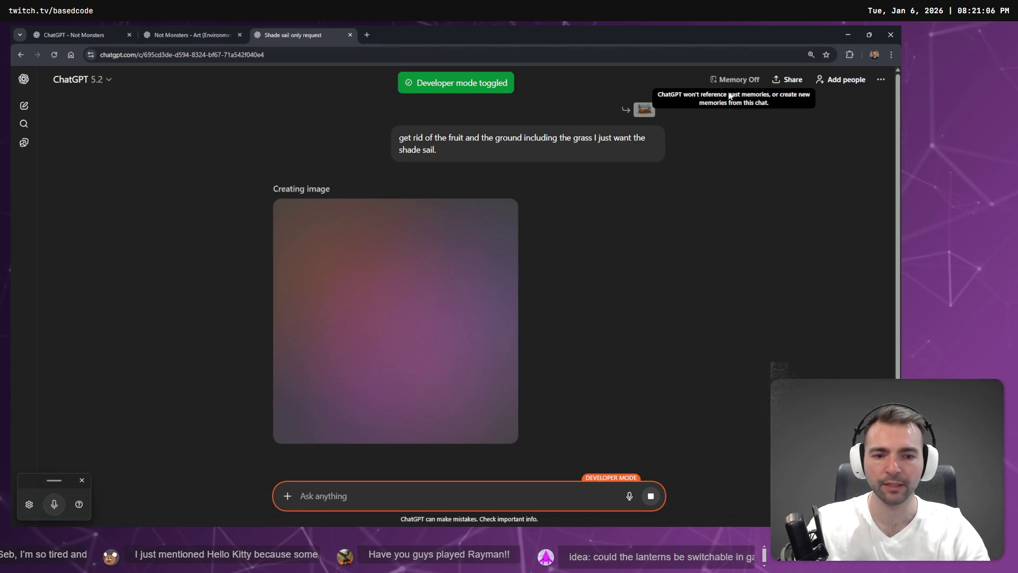
pyautogui.click(611, 478)
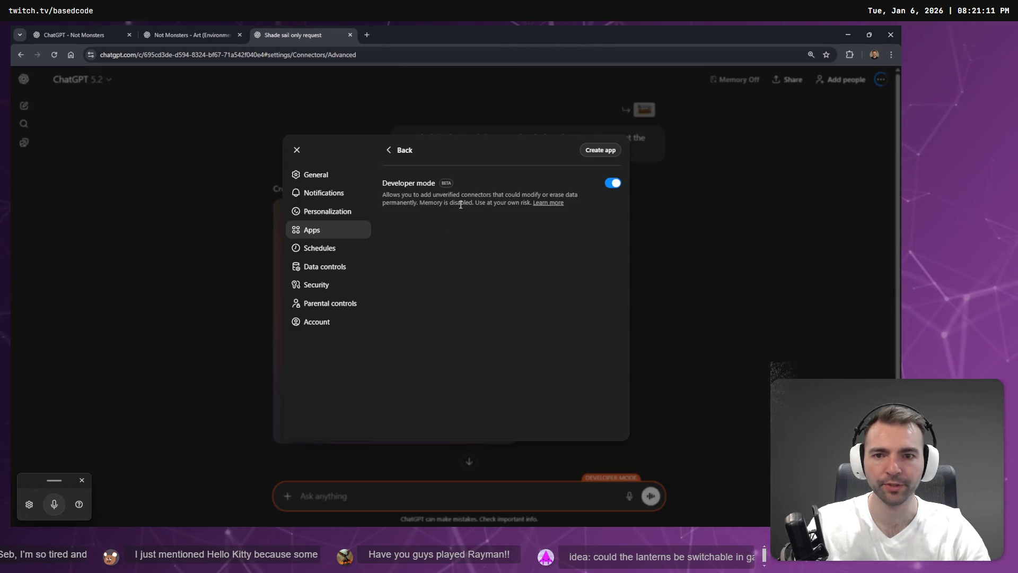
pyautogui.click(615, 184)
pyautogui.click(714, 205)
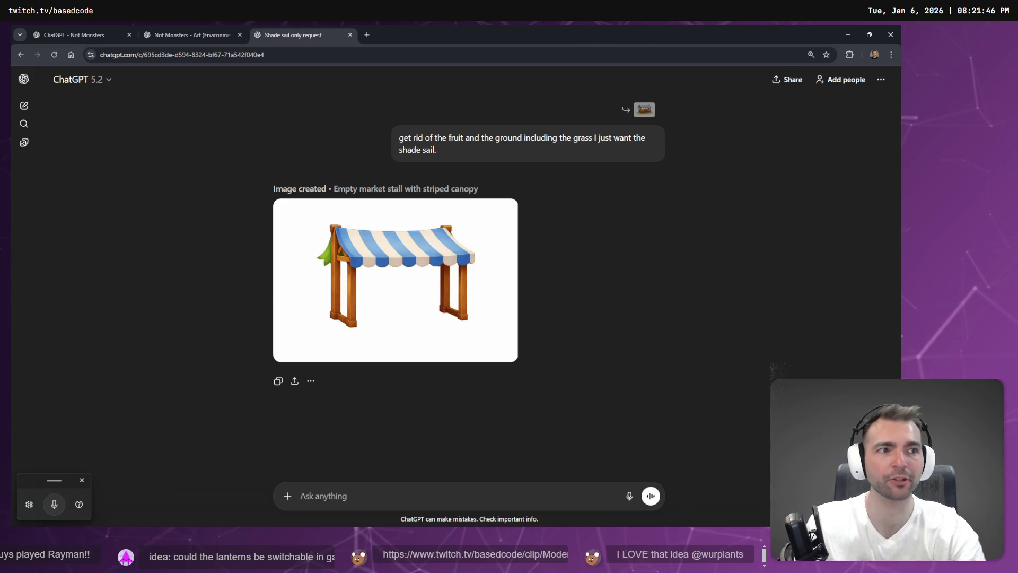
# View the empty striped-canopy stall image full size, then open a new Google tab
pyautogui.moveTo(360, 218)
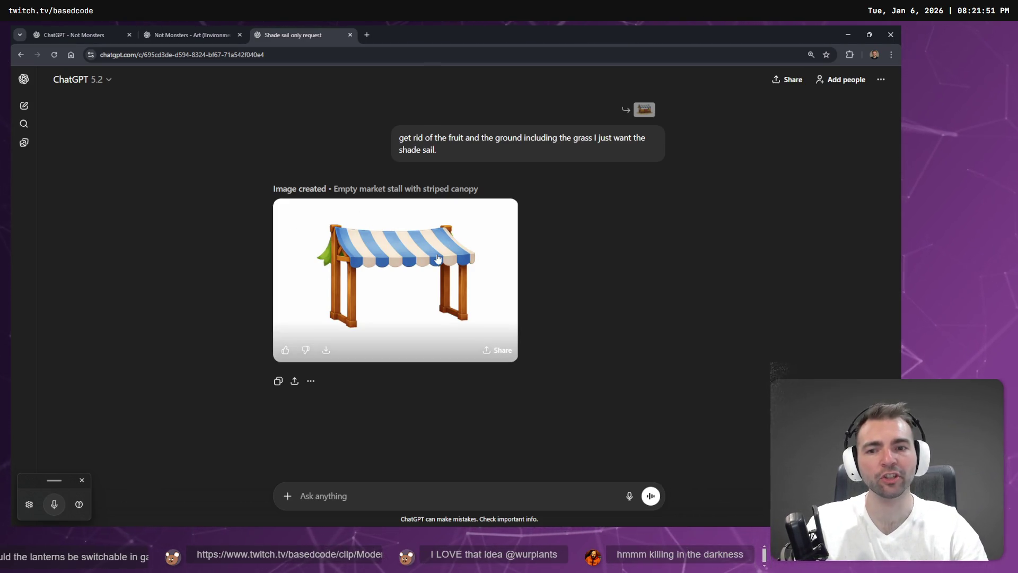
pyautogui.click(438, 259)
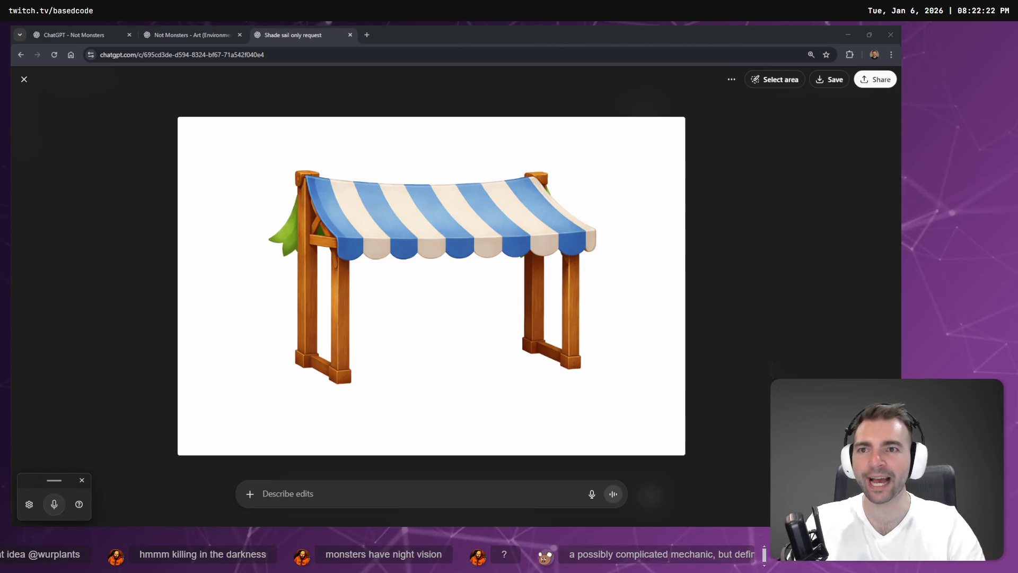
pyautogui.hotkey('ctrl', 't')
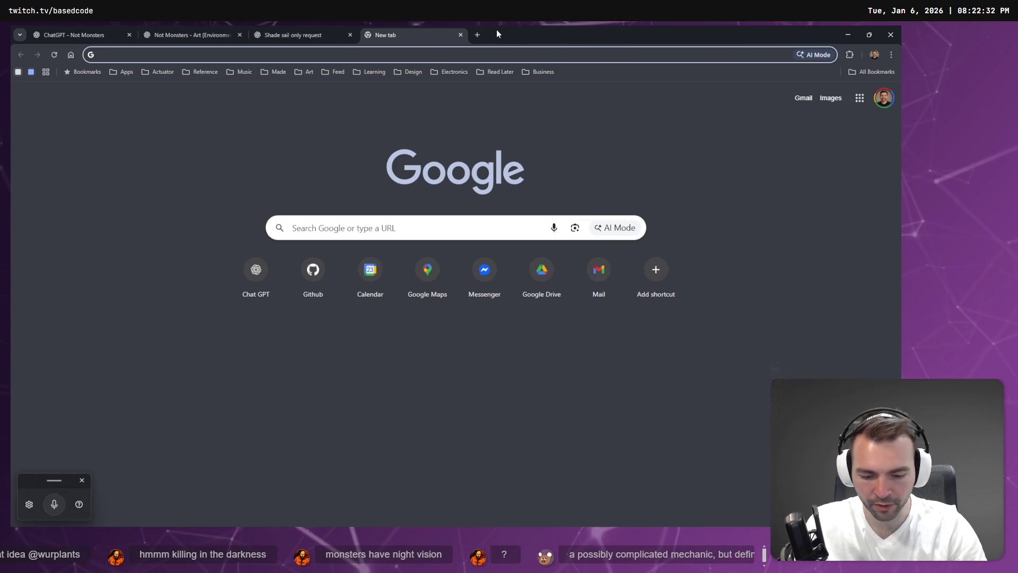
# Load chat.openai.com, clear the pasted prompt, and dictate a question about medieval lantern keepers
pyautogui.write('chat.openai.com')
pyautogui.press('Return')
pyautogui.write('get rid of the fruit and the ground including the grass I just want the shade sail.')
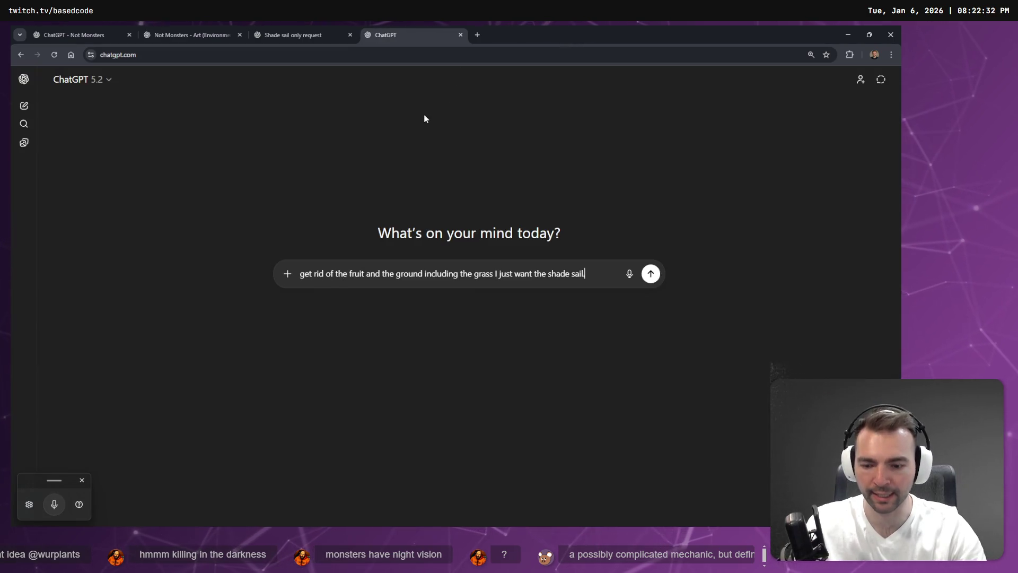
pyautogui.hotkey('ctrl', 'a')
pyautogui.press('BackSpace')
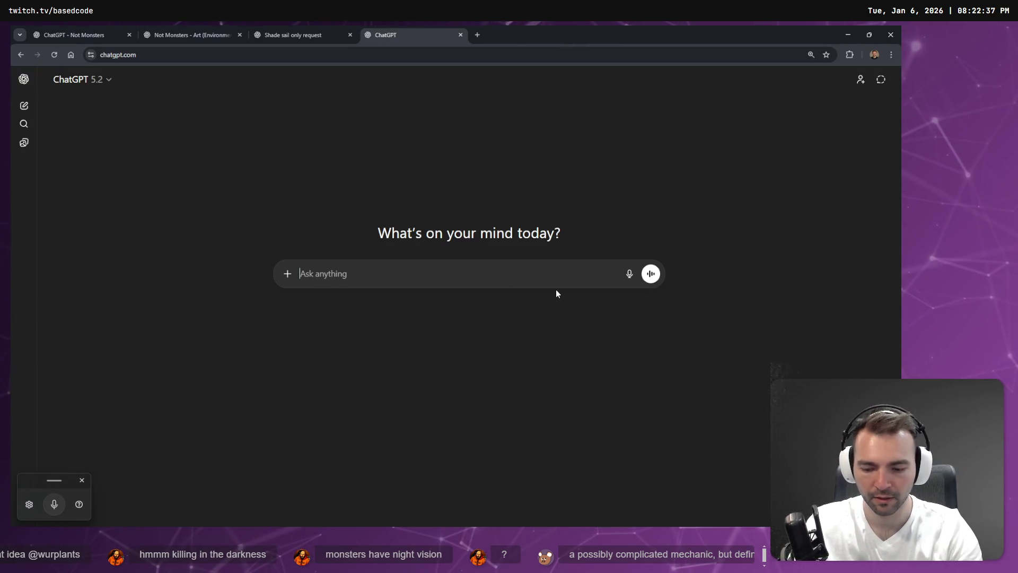
pyautogui.press('super+h')
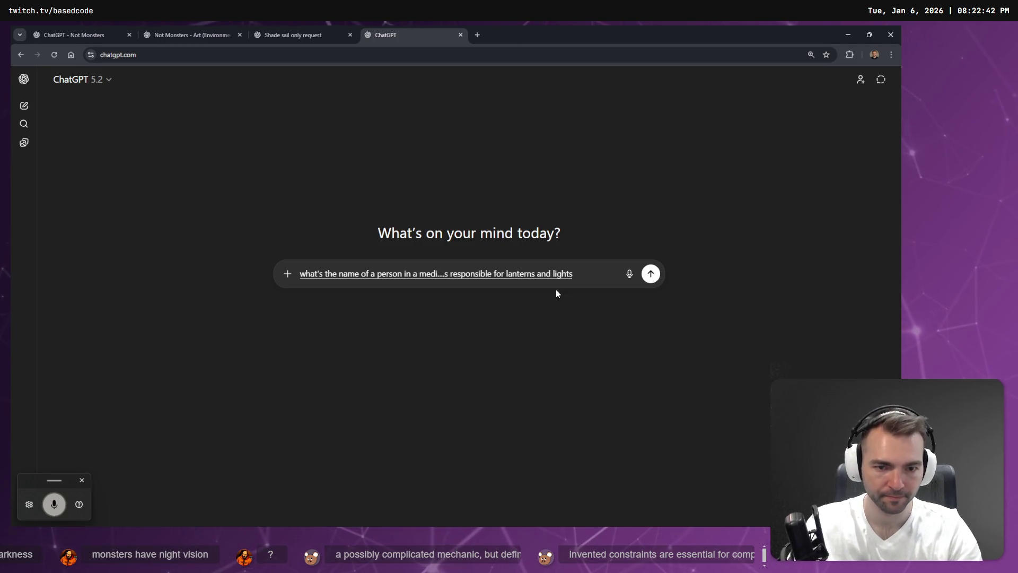
pyautogui.press('Return')
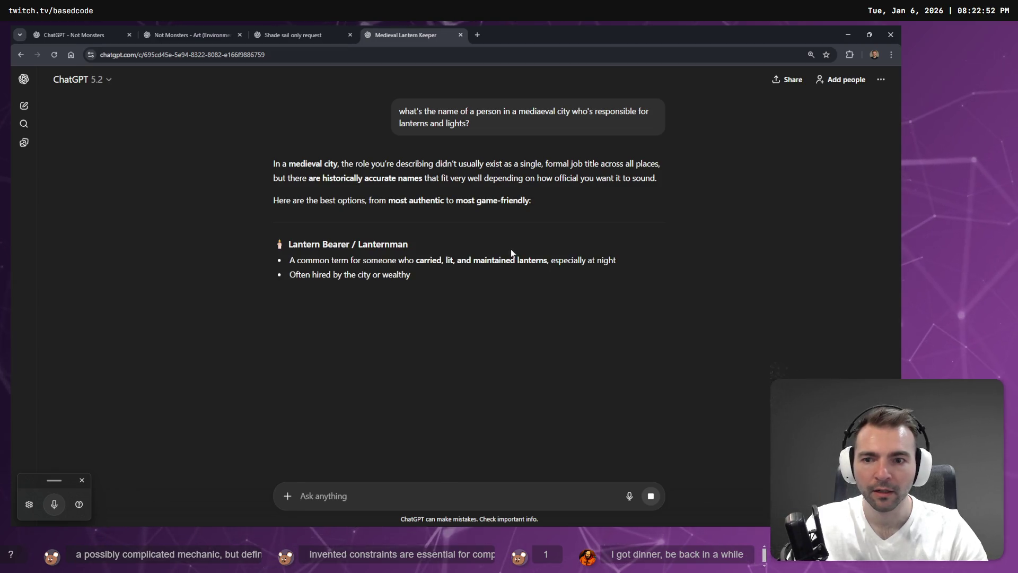
# Highlight Lanternman and Watchman in the answer, then open a new tab
pyautogui.doubleClick(381, 244)
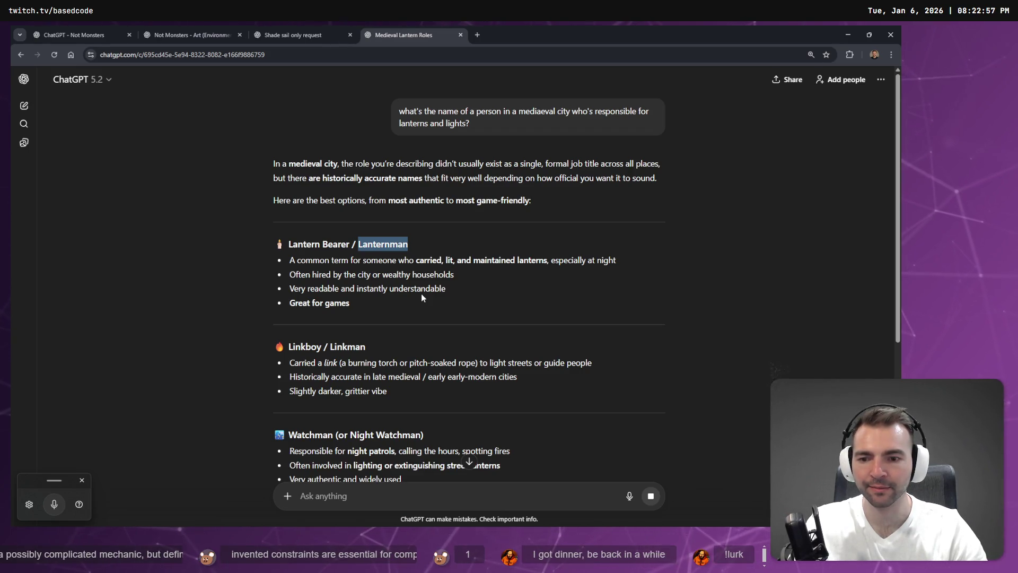
pyautogui.scroll(-1, 421, 293)
pyautogui.doubleClick(310, 388)
pyautogui.click(440, 352)
pyautogui.hotkey('ctrl', 't')
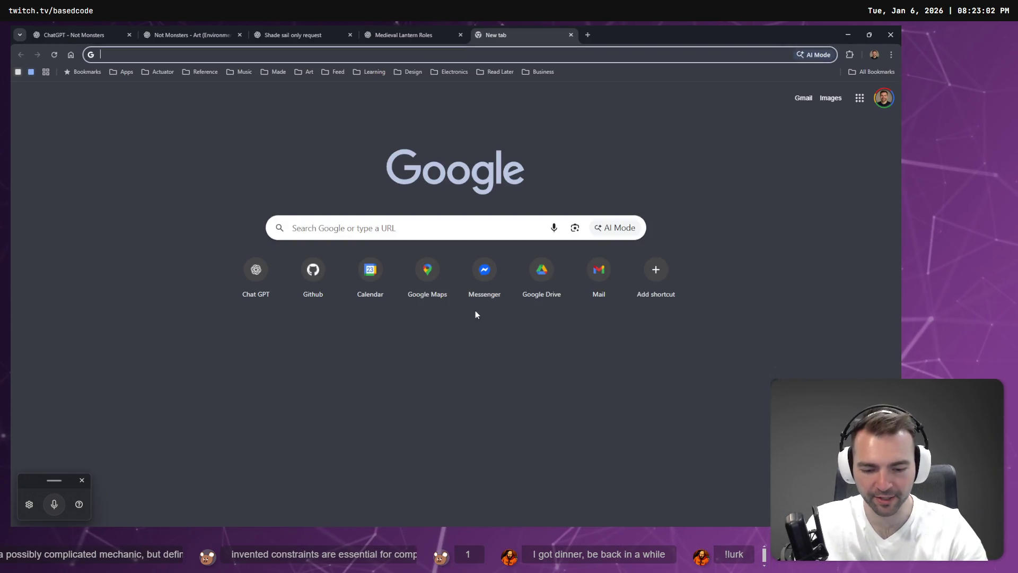
# Restore Chrome to full width, load chatgpt.com, and expand the ChatGPT sidebar
pyautogui.press('super+Left')
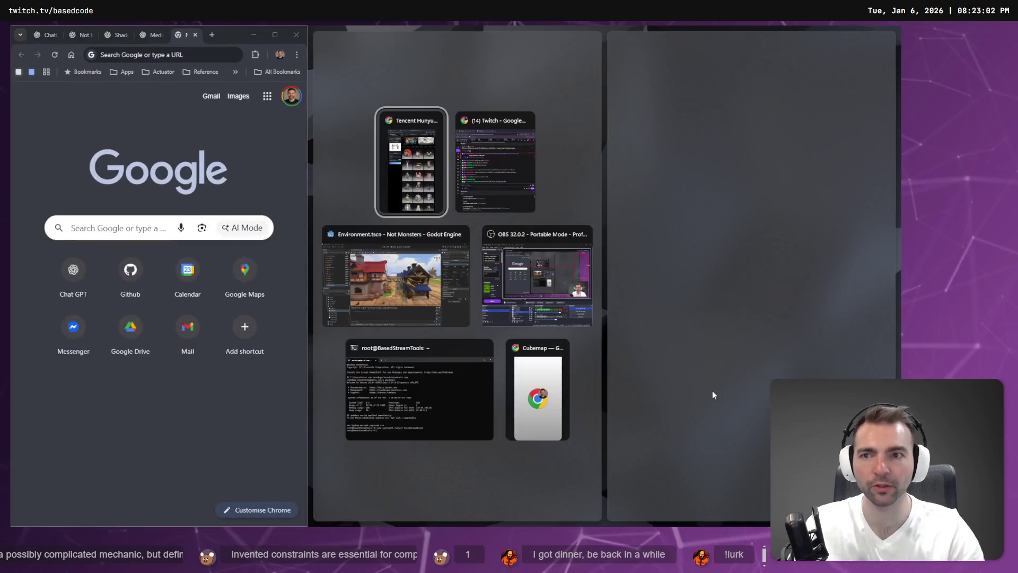
pyautogui.click(711, 390)
pyautogui.click(274, 35)
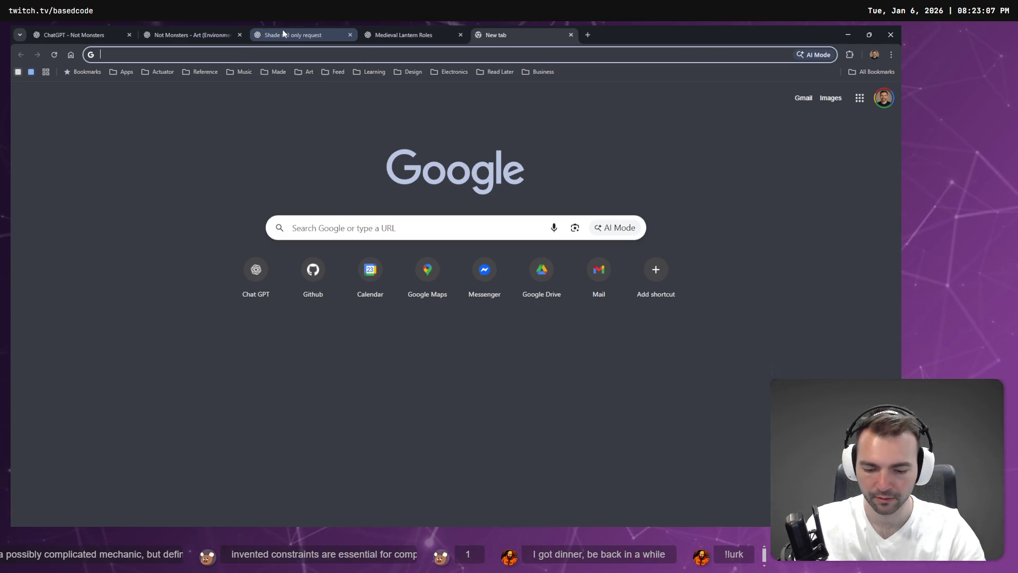
pyautogui.write('chatgpt.com')
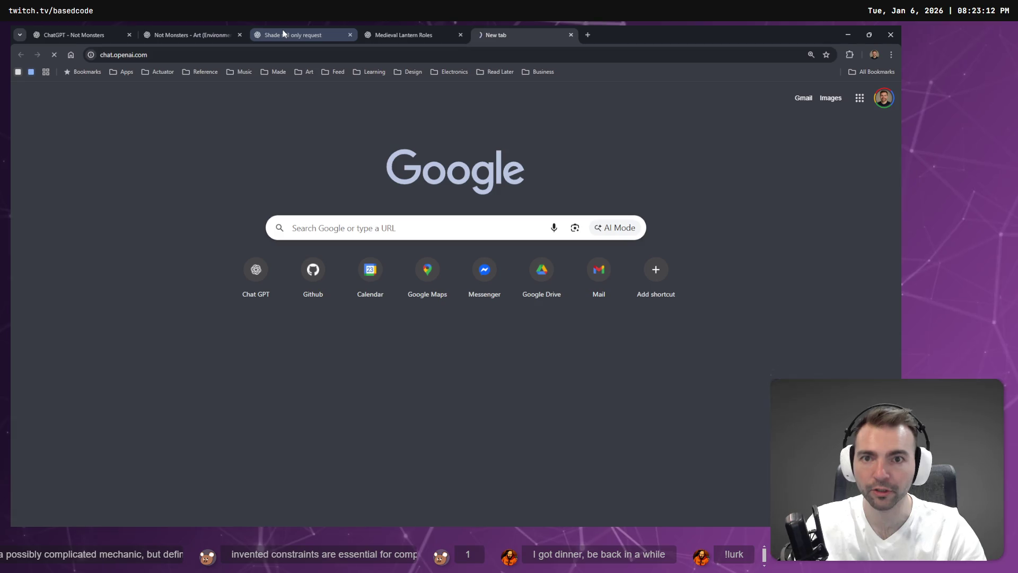
pyautogui.press('Return')
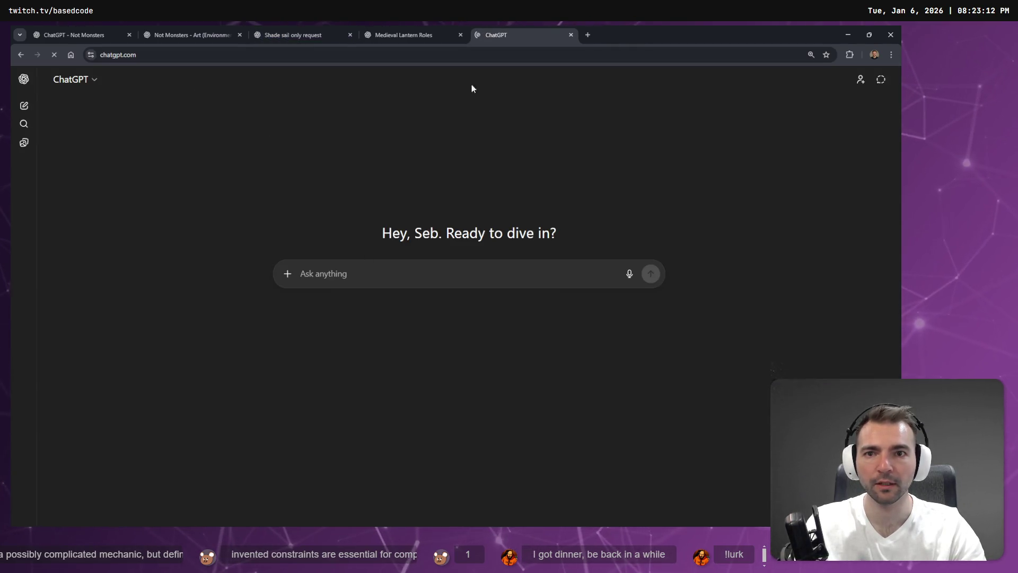
pyautogui.click(587, 34)
pyautogui.hotkey('ctrl', 'w')
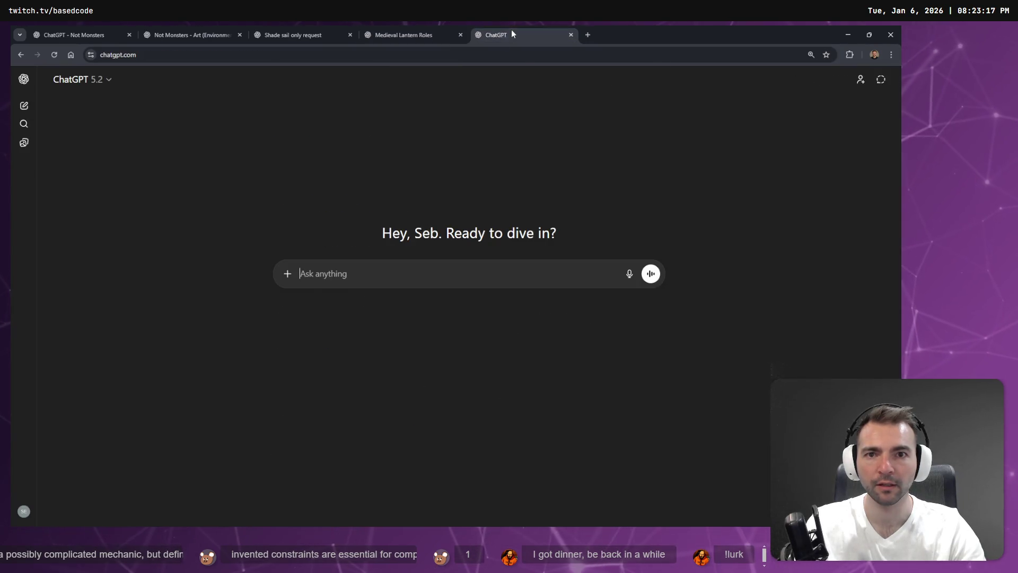
pyautogui.click(24, 79)
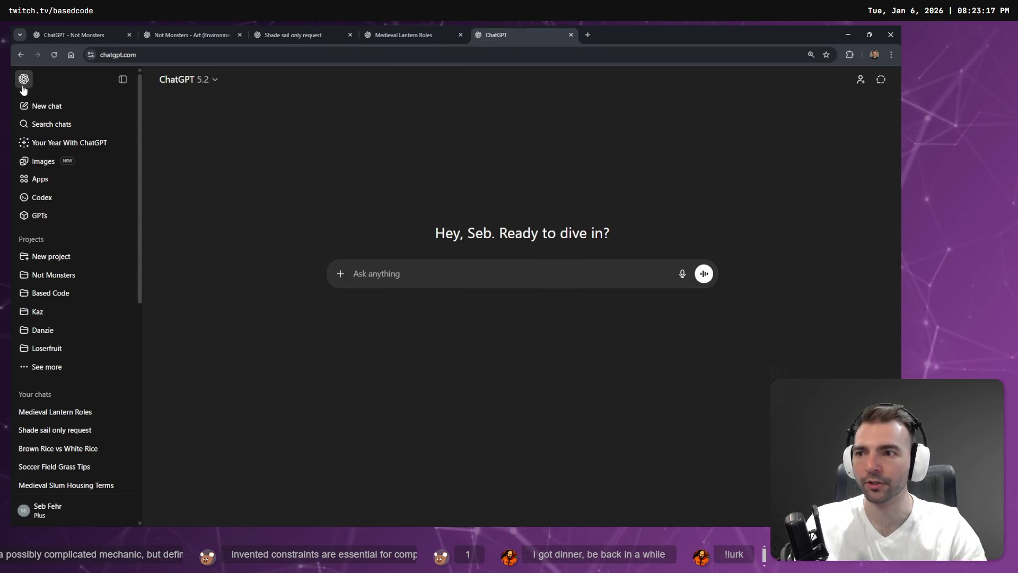
# Browse the My images gallery, then go to the 'Shade sail only request' chat tab
pyautogui.click(39, 161)
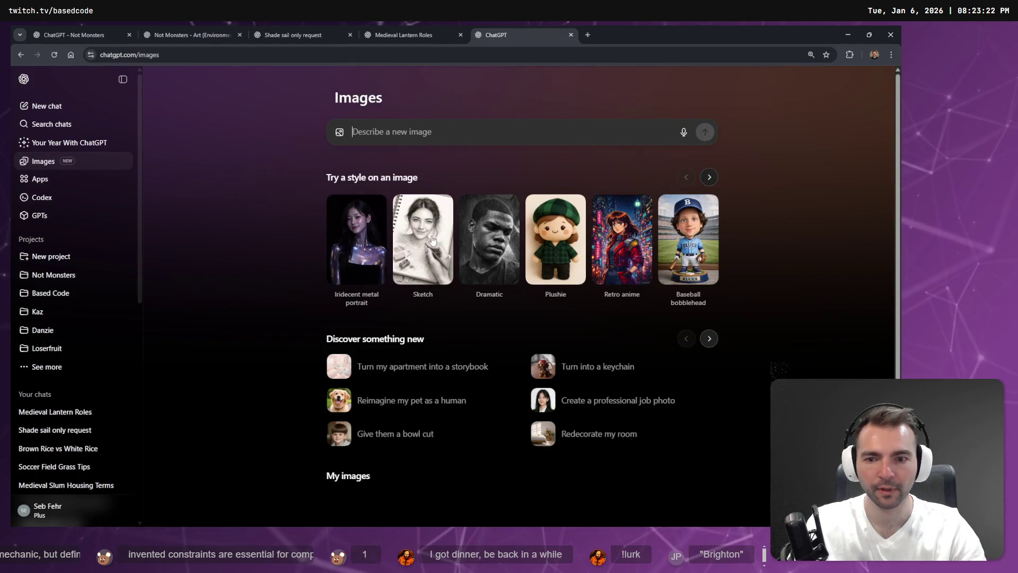
pyautogui.scroll(-4, 428, 341)
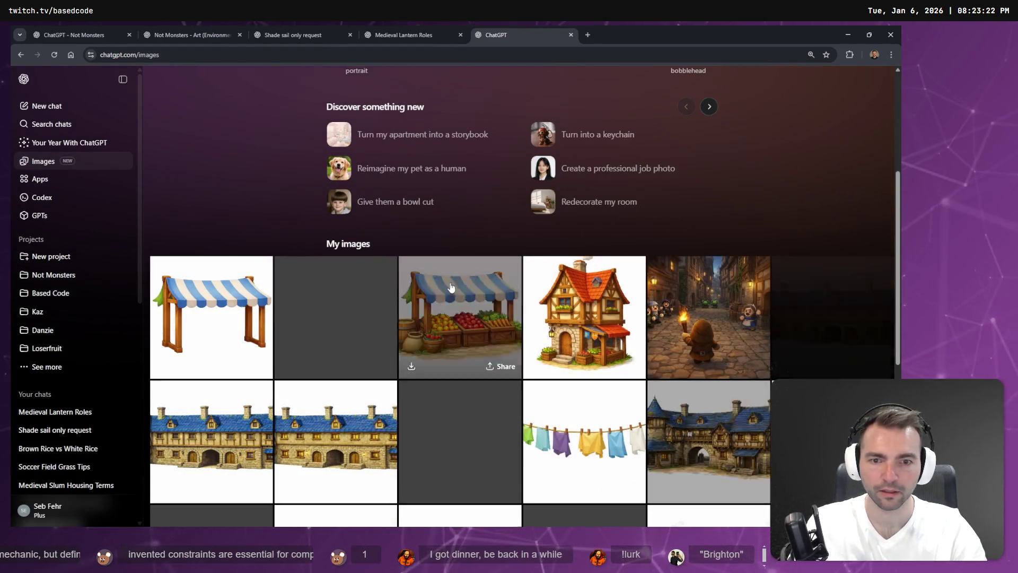
pyautogui.scroll(-10, 531, 289)
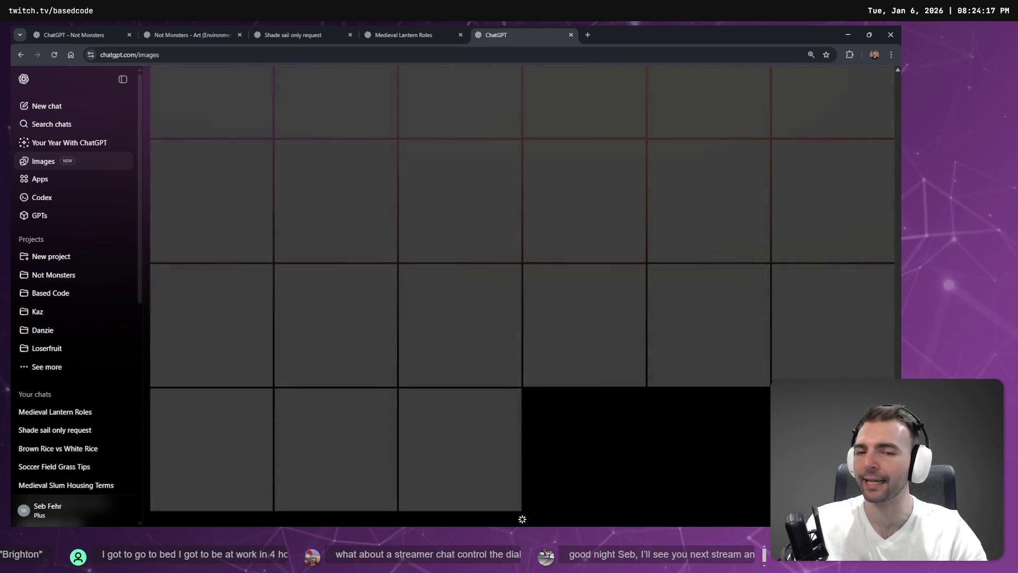
pyautogui.click(428, 29)
pyautogui.click(492, 28)
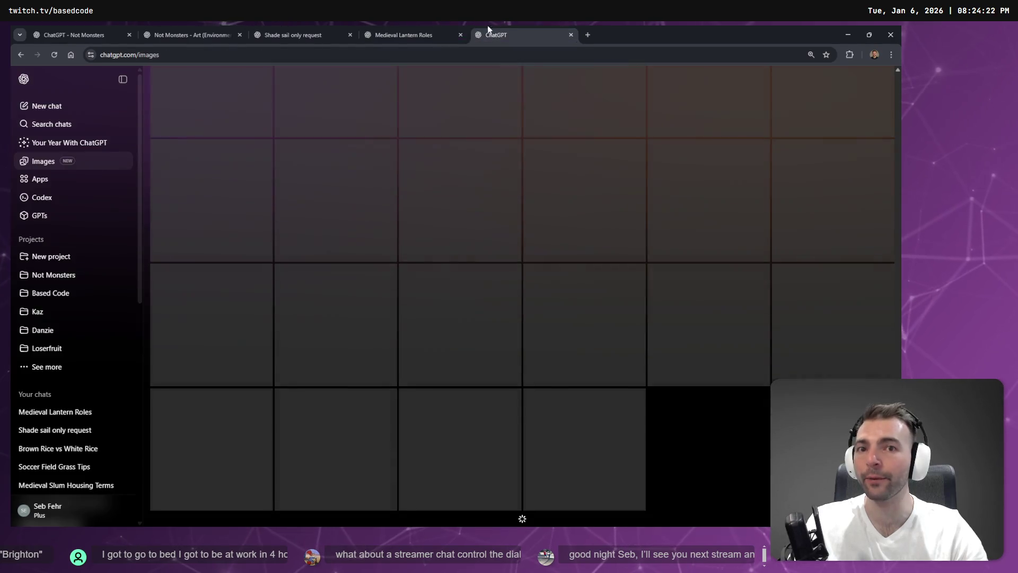
pyautogui.click(266, 28)
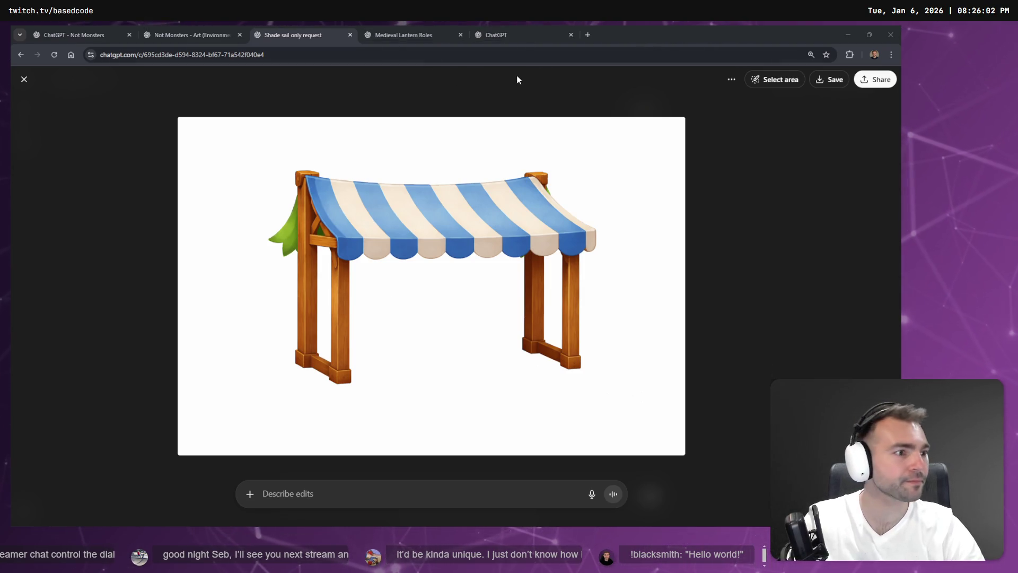
# Return to Godot and run the project with F5 to build the .NET project
pyautogui.hotkey('alt', 'Tab')
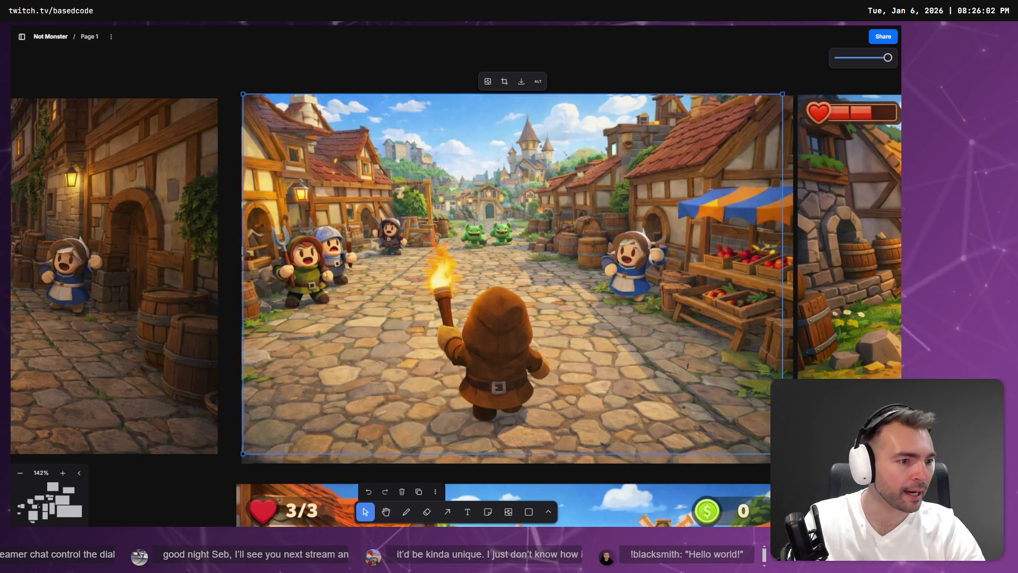
pyautogui.hotkey('alt', 'Tab')
pyautogui.press('F5')
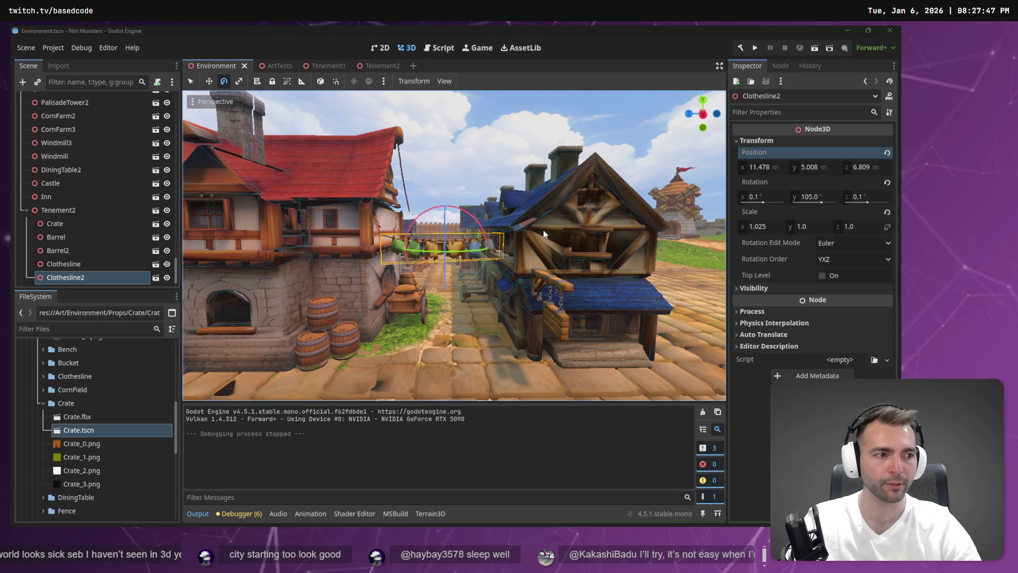
# Fly the Godot viewport camera up over the town, then open File Explorer
pyautogui.hotkey('alt', 'Tab')
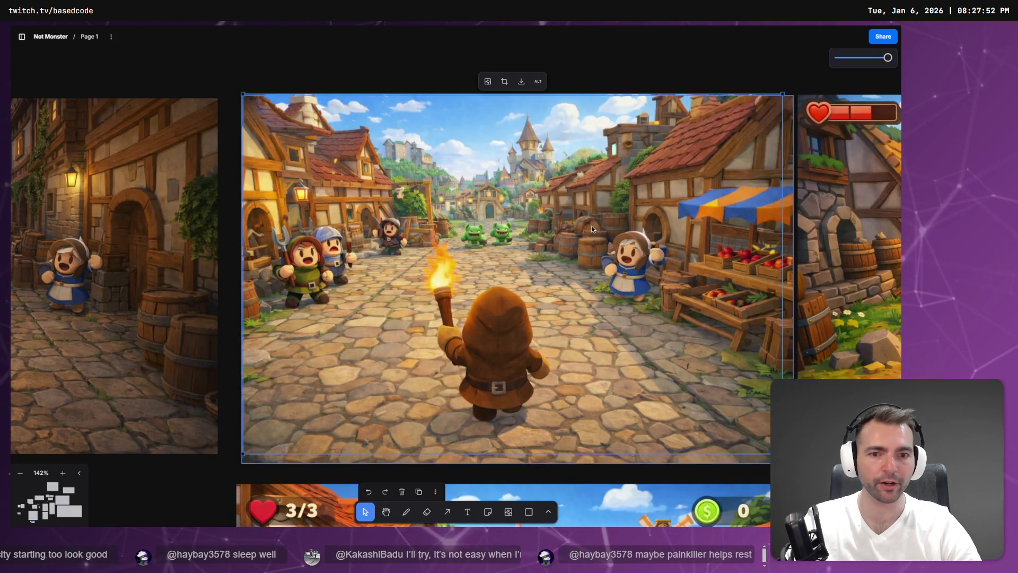
pyautogui.hotkey('alt', 'Tab')
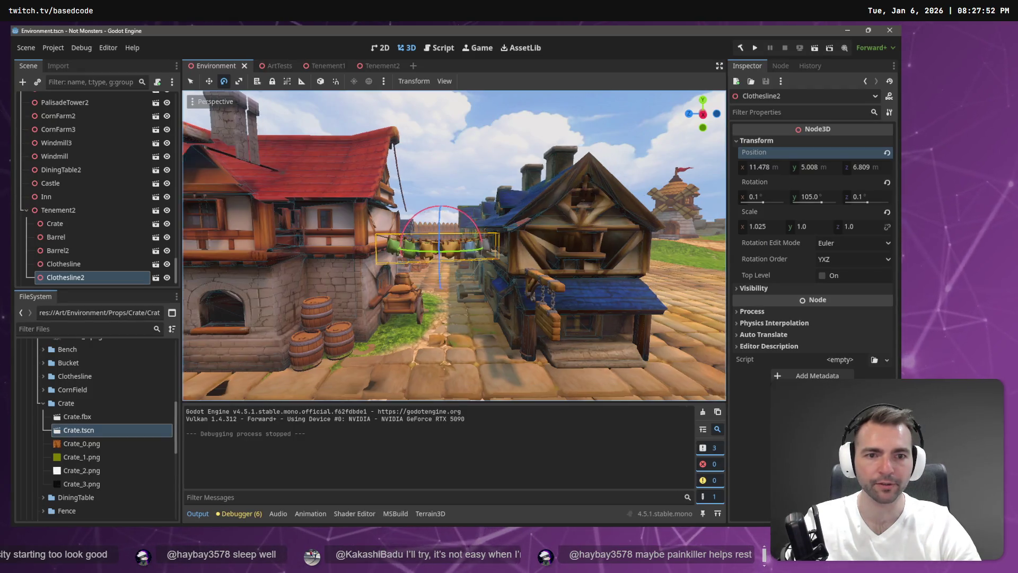
pyautogui.moveTo(601, 223)
pyautogui.mouseDown()
pyautogui.moveTo(600, 212)
pyautogui.moveTo(601, 234)
pyautogui.moveTo(601, 222)
pyautogui.mouseUp()
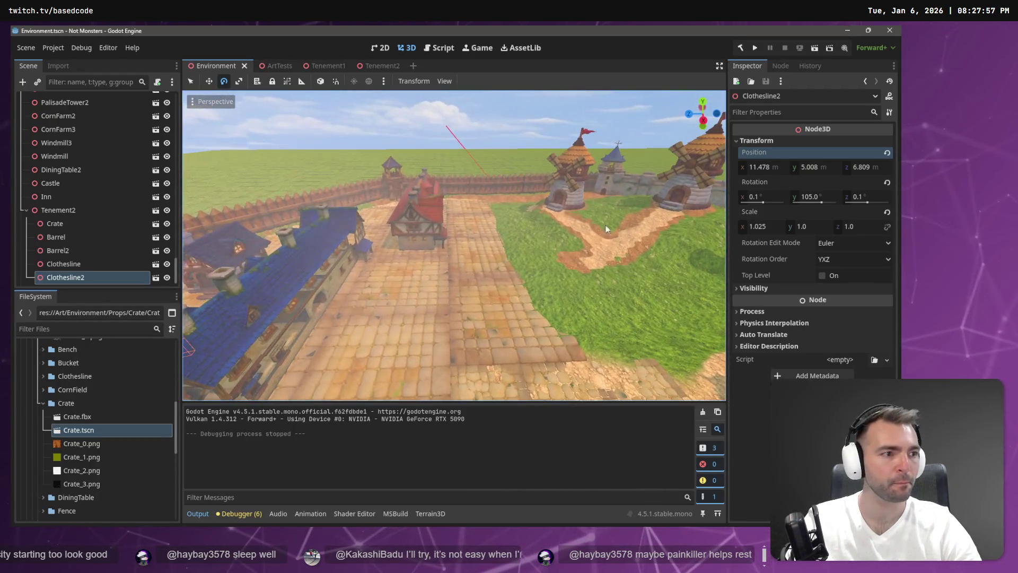
pyautogui.press('super+e')
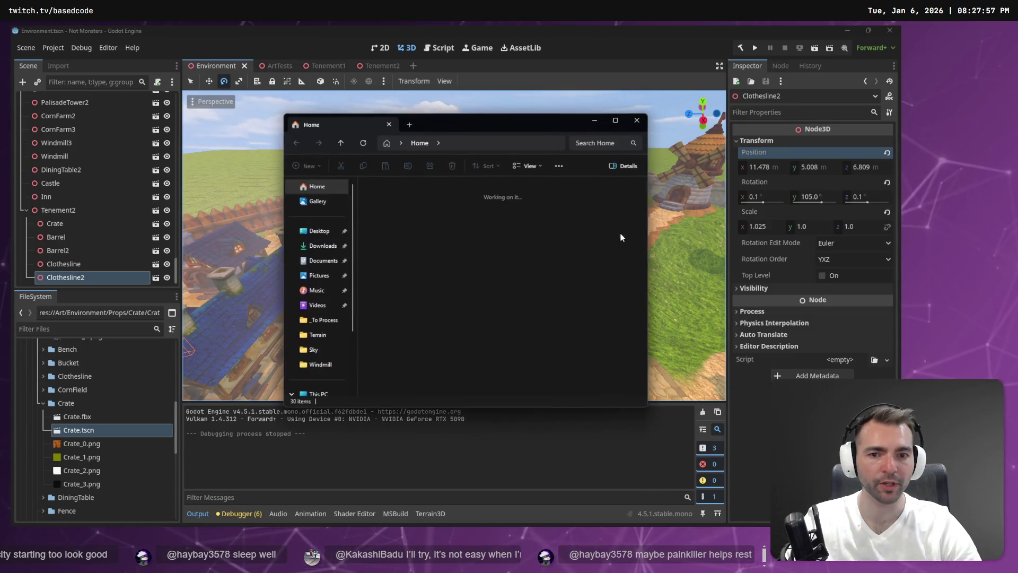
# Rename the newest GLB in Downloads to Tenement3.glb and return to the Godot editor
pyautogui.click(321, 246)
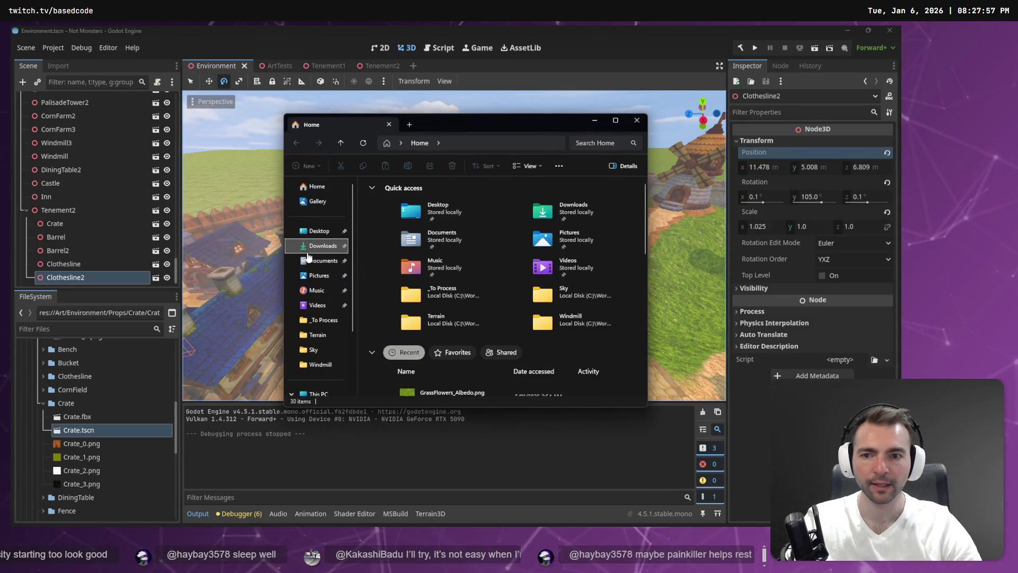
pyautogui.click(425, 210)
pyautogui.press('F2')
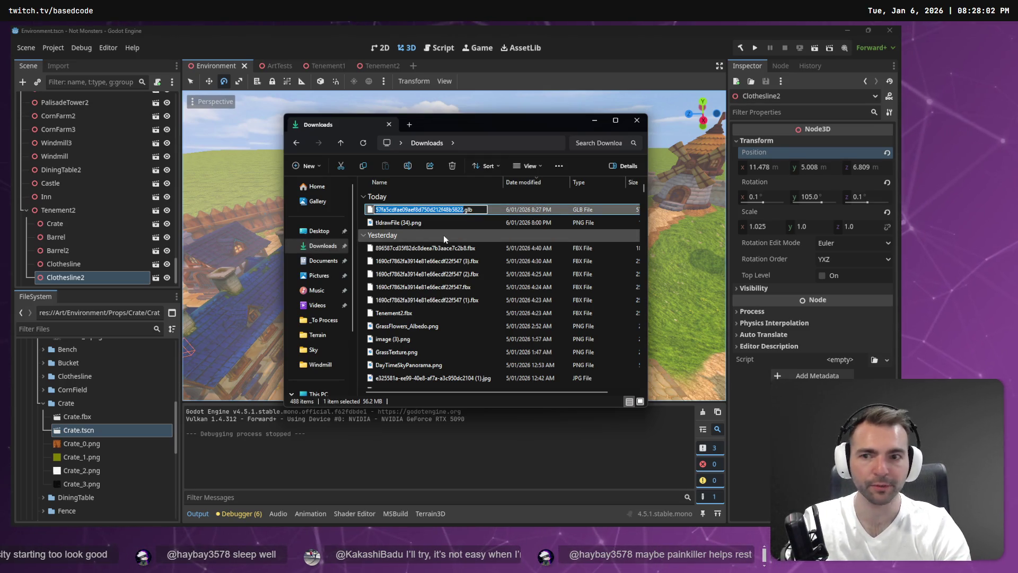
pyautogui.write('Tenement3')
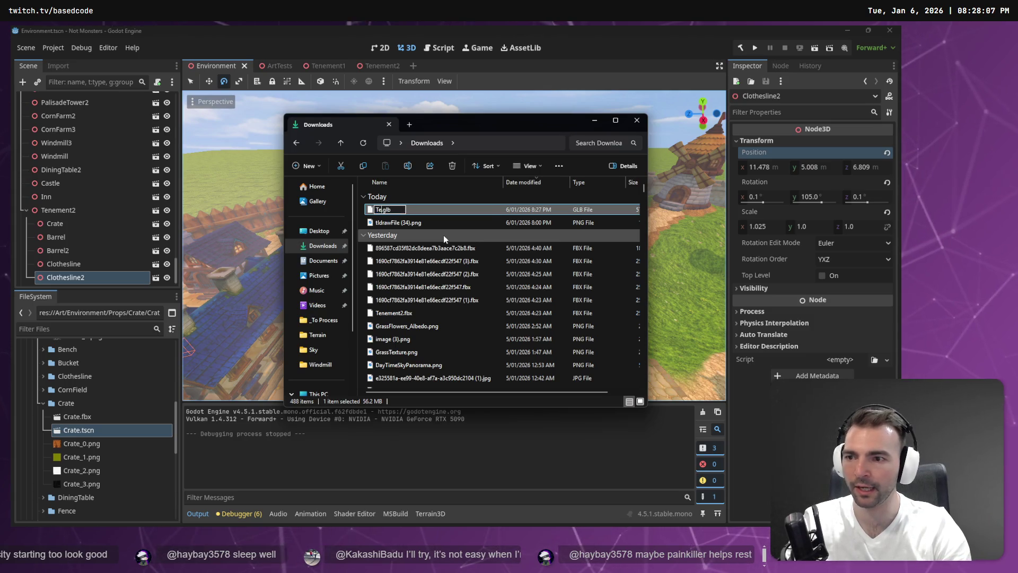
pyautogui.press('Return')
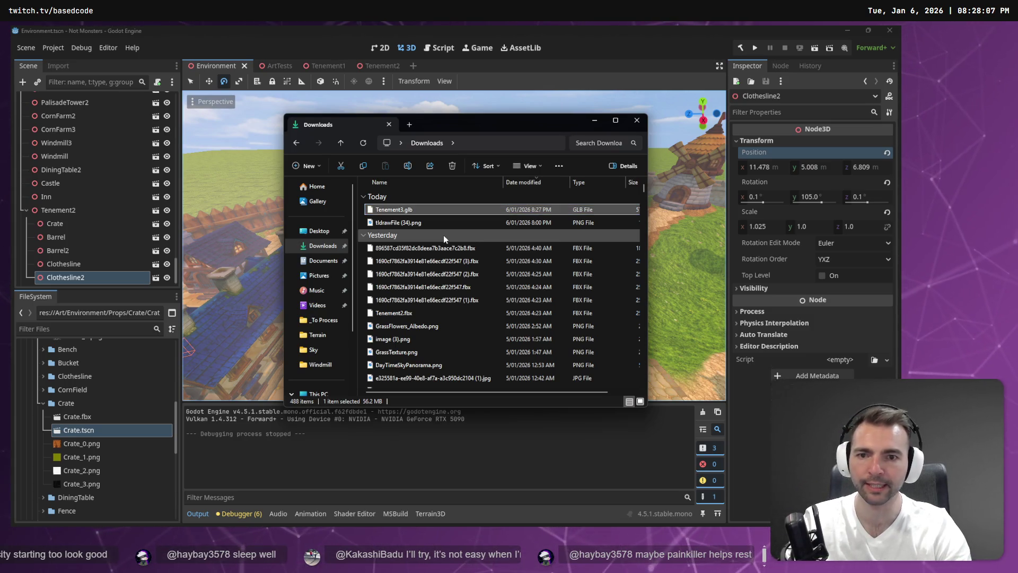
pyautogui.click(42, 402)
pyautogui.rightClick(55, 211)
# Show the Tenement2 scene in the FileSystem dock and scroll up to the Achitecture folder
pyautogui.click(55, 211)
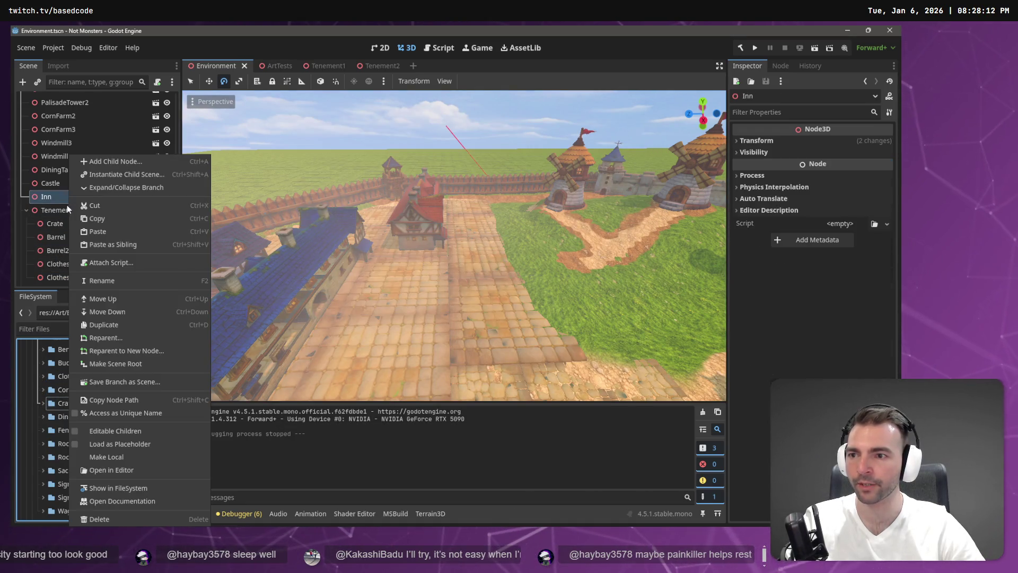
pyautogui.rightClick(54, 211)
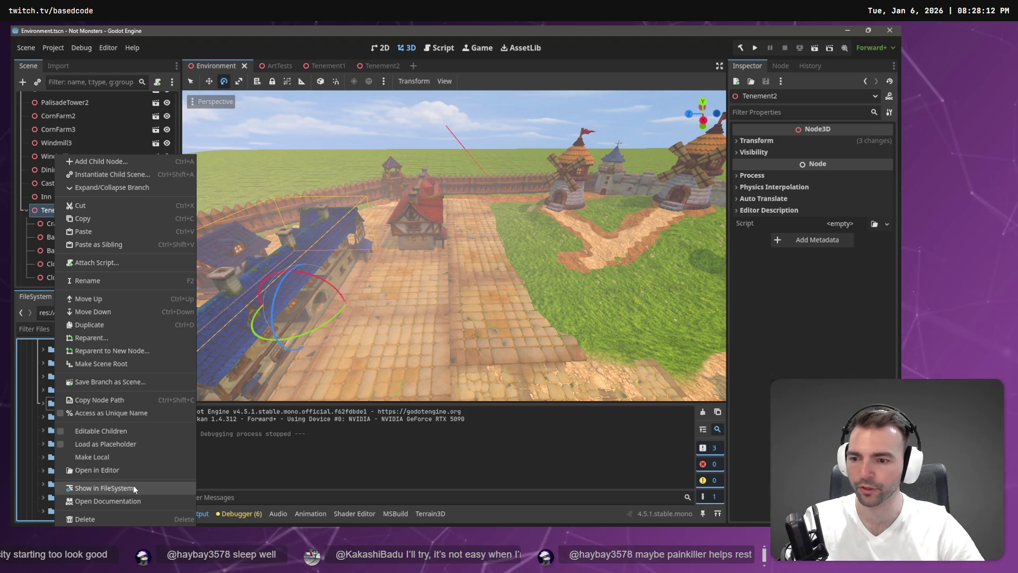
pyautogui.click(132, 487)
pyautogui.click(43, 389)
pyautogui.scroll(5, 70, 381)
pyautogui.scroll(1, 71, 379)
# Create a new Tenmement3 folder inside the Achitecture folder
pyautogui.rightClick(71, 373)
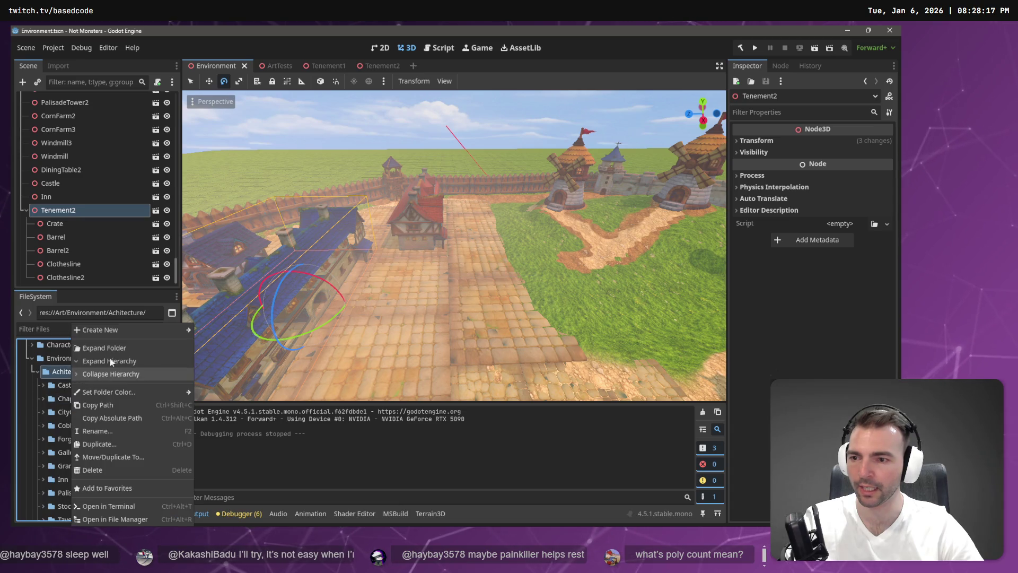
pyautogui.moveTo(119, 328)
pyautogui.click(219, 332)
pyautogui.write('Tenmement3')
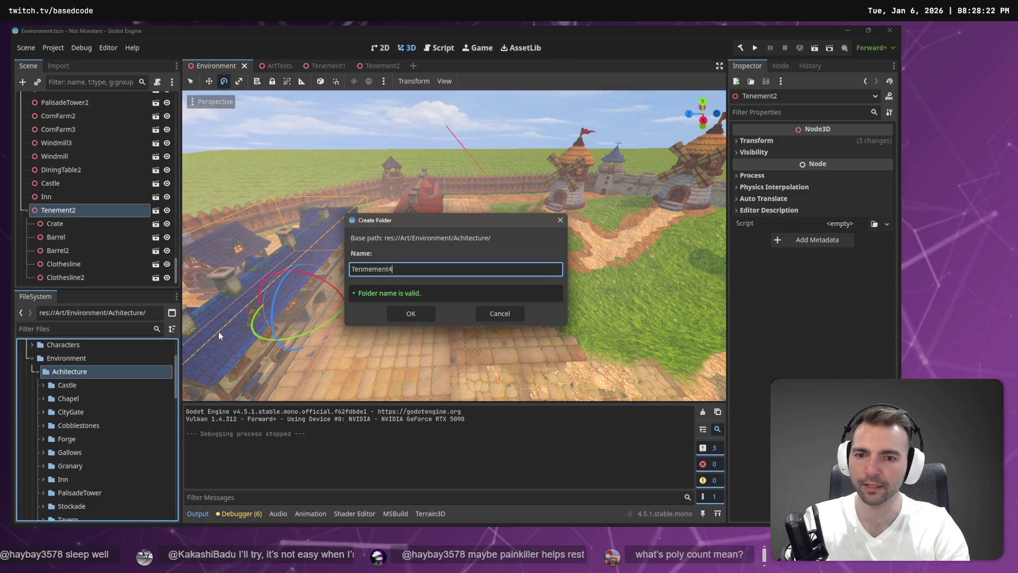
pyautogui.press('Return')
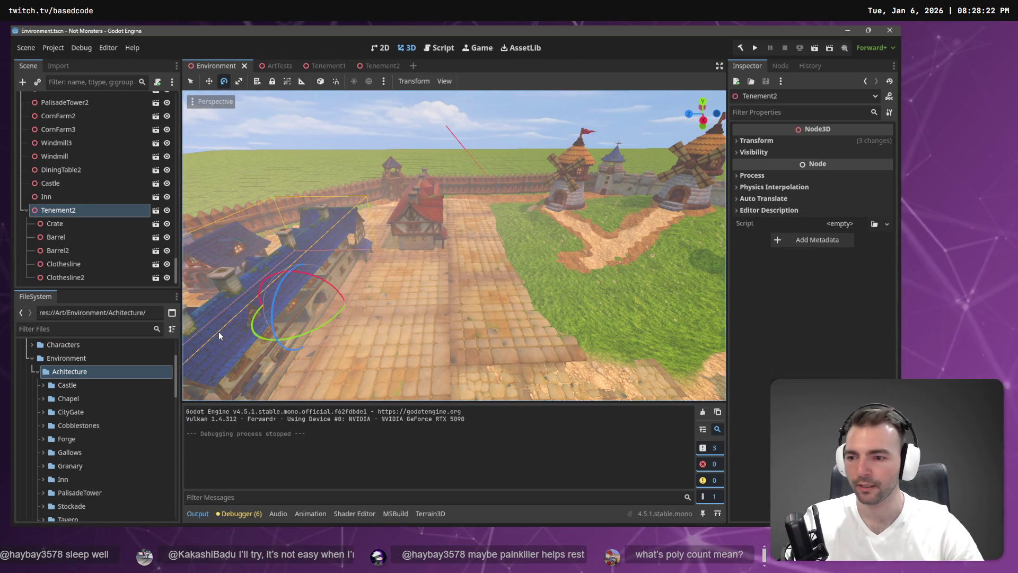
pyautogui.scroll(-3, 69, 456)
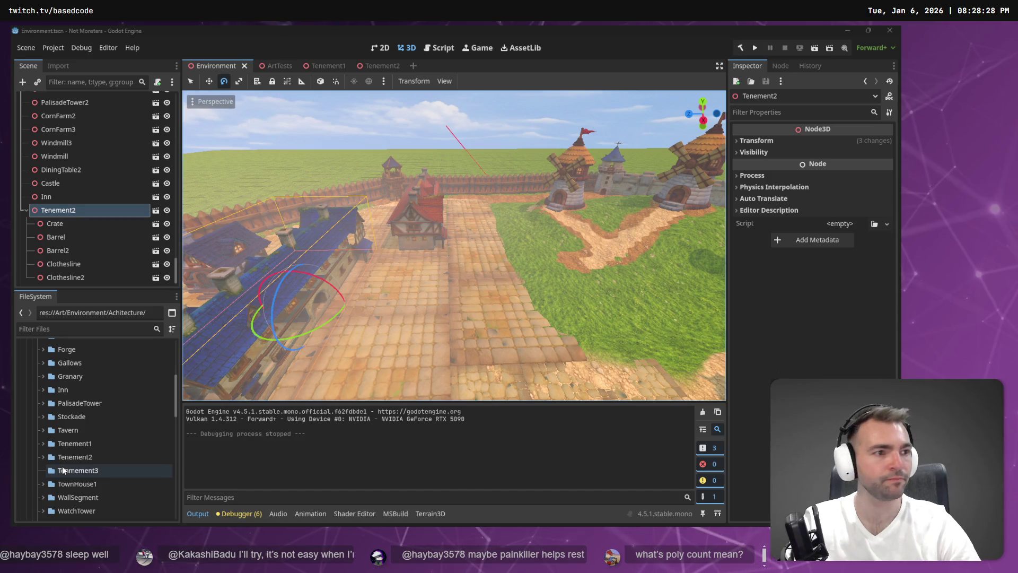
pyautogui.hotkey('alt', 'Tab')
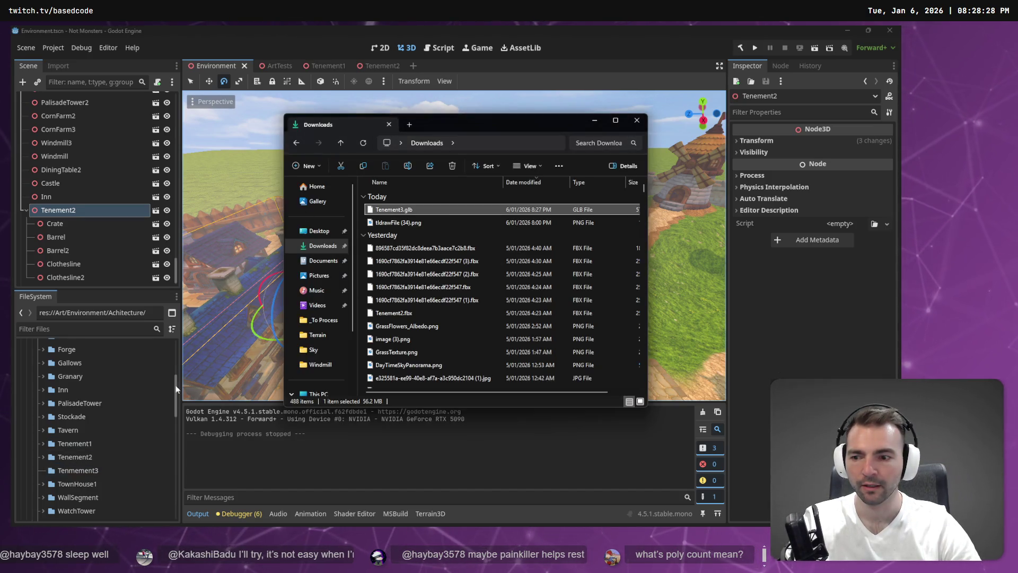
# Copy Tenement3.glb from Downloads and paste it into the _To Process folder
pyautogui.hotkey('ctrl', 'c')
pyautogui.click(323, 319)
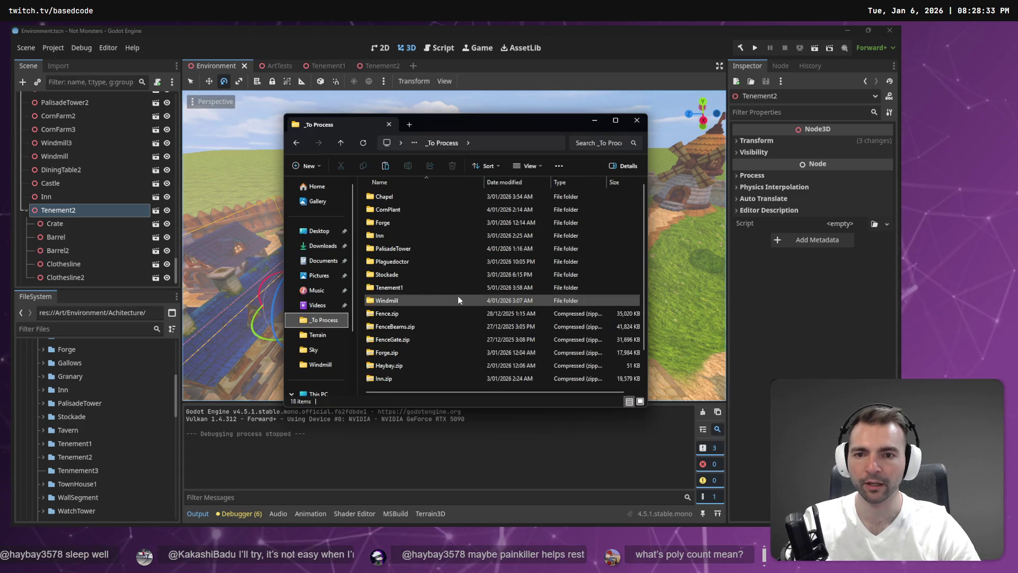
pyautogui.hotkey('ctrl', 'v')
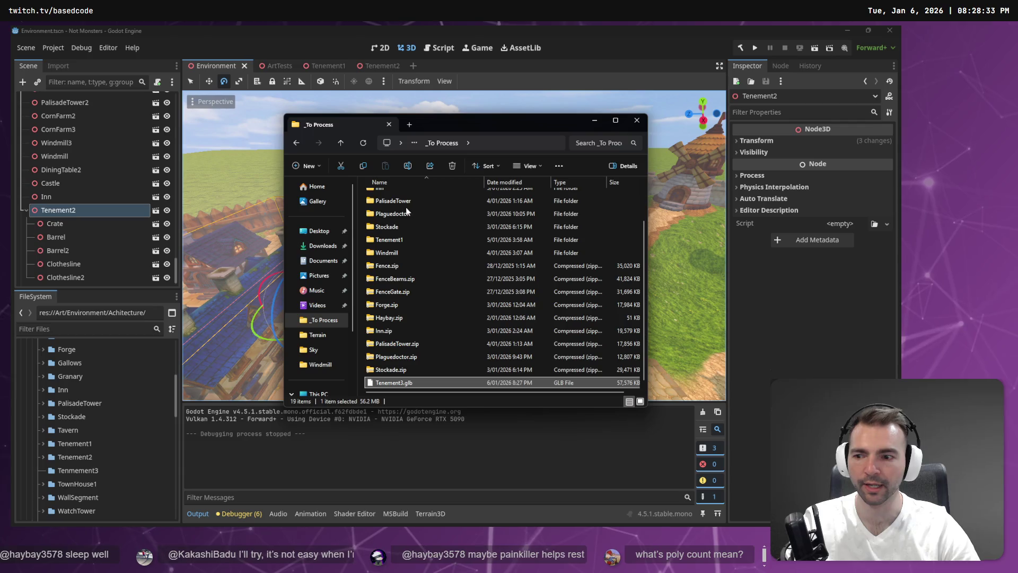
pyautogui.click(327, 35)
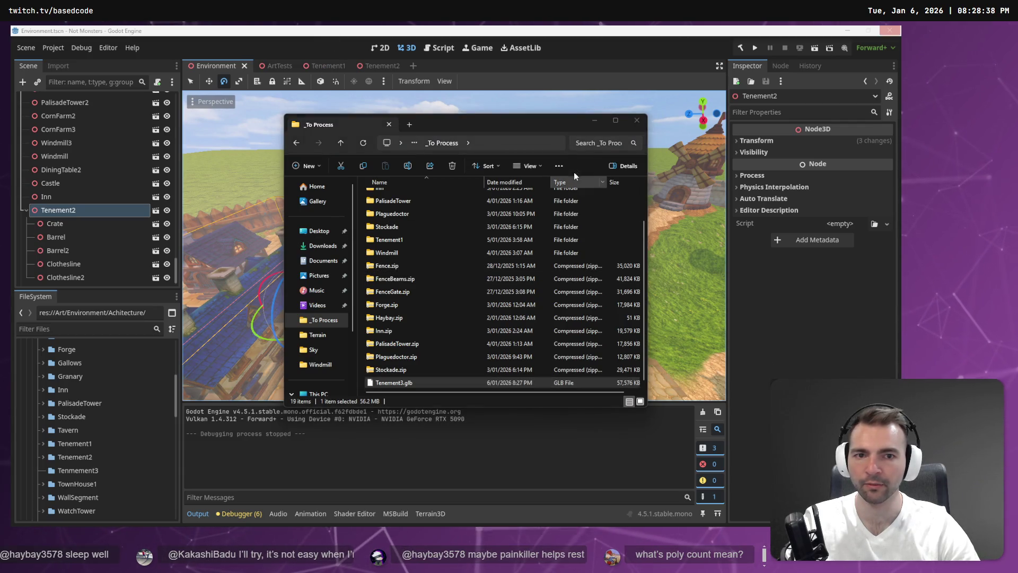
# Minimize Explorer so Godot imports Tenement3's textures, and move the camera close to Tenement2
pyautogui.click(595, 122)
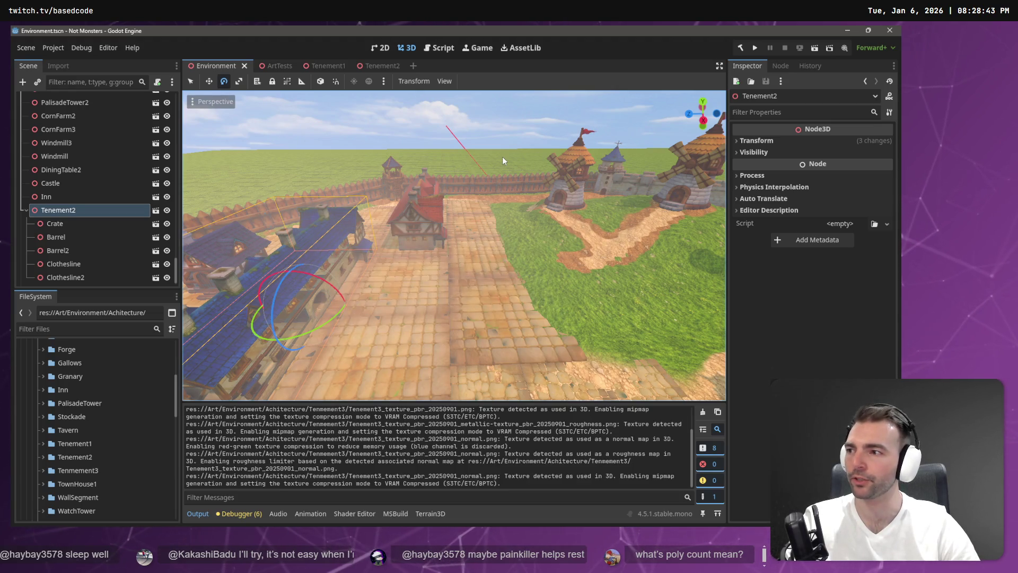
pyautogui.moveTo(501, 157); pyautogui.dragTo(503, 160)
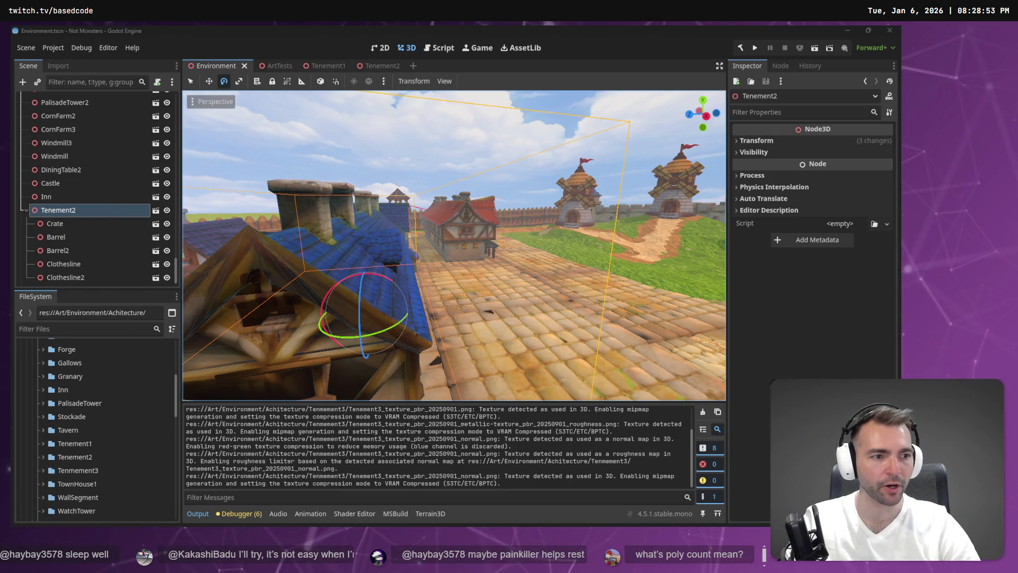
pyautogui.hotkey('alt', 'Tab')
pyautogui.scroll(-5, 600, 254)
pyautogui.scroll(3, 801, 206)
# Sketch a freehand box with a triangular roof on the tldraw board
pyautogui.scroll(10, 800, 206)
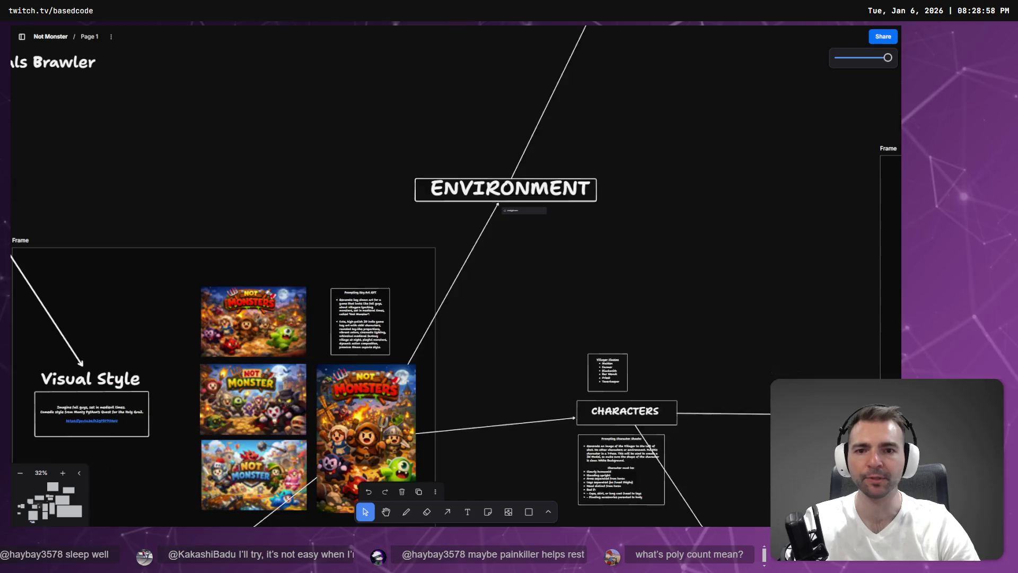
pyautogui.scroll(15, 553, 429)
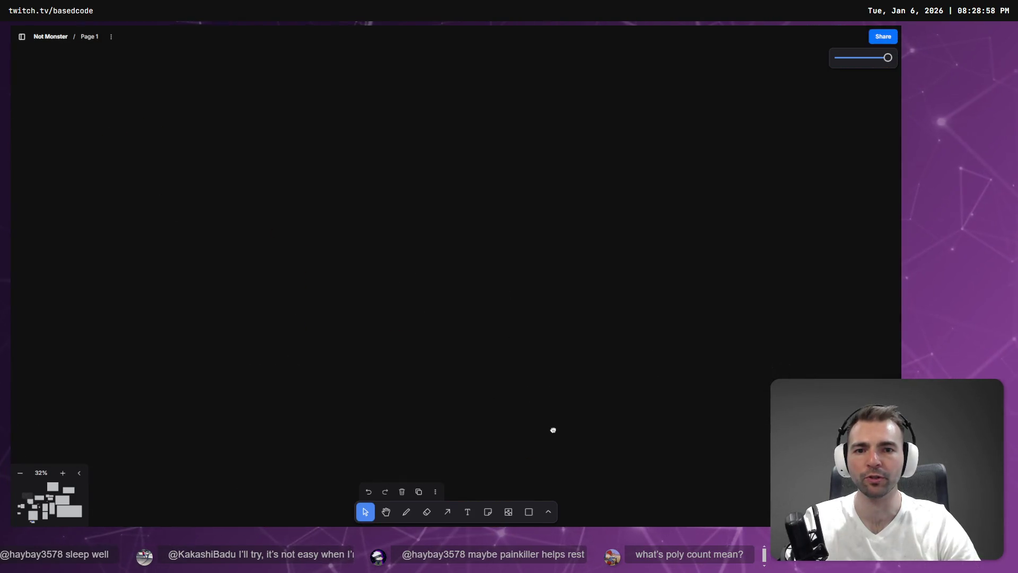
pyautogui.click(406, 512)
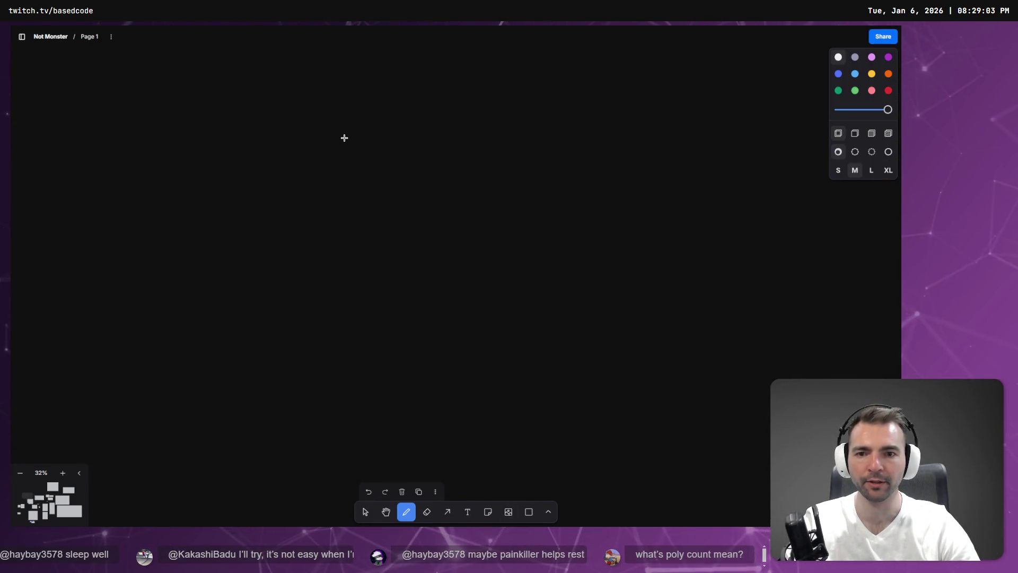
pyautogui.moveTo(345, 139)
pyautogui.mouseDown()
pyautogui.moveTo(344, 239)
pyautogui.moveTo(474, 249)
pyautogui.moveTo(471, 129)
pyautogui.moveTo(457, 129)
pyautogui.mouseUp()
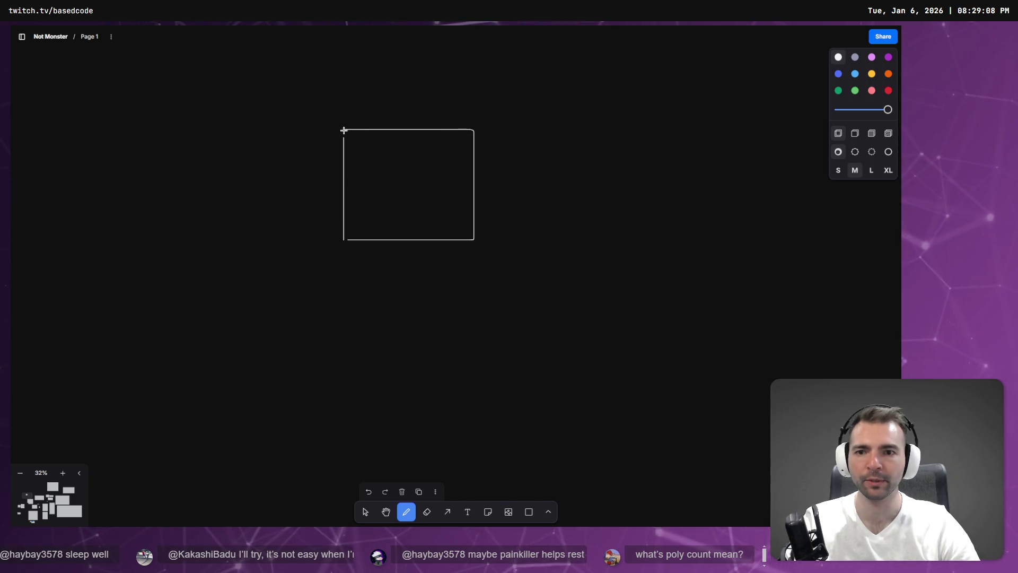
pyautogui.moveTo(453, 131); pyautogui.dragTo(462, 144)
pyautogui.keyDown('shift'); pyautogui.click(528, 207); pyautogui.keyUp('shift')
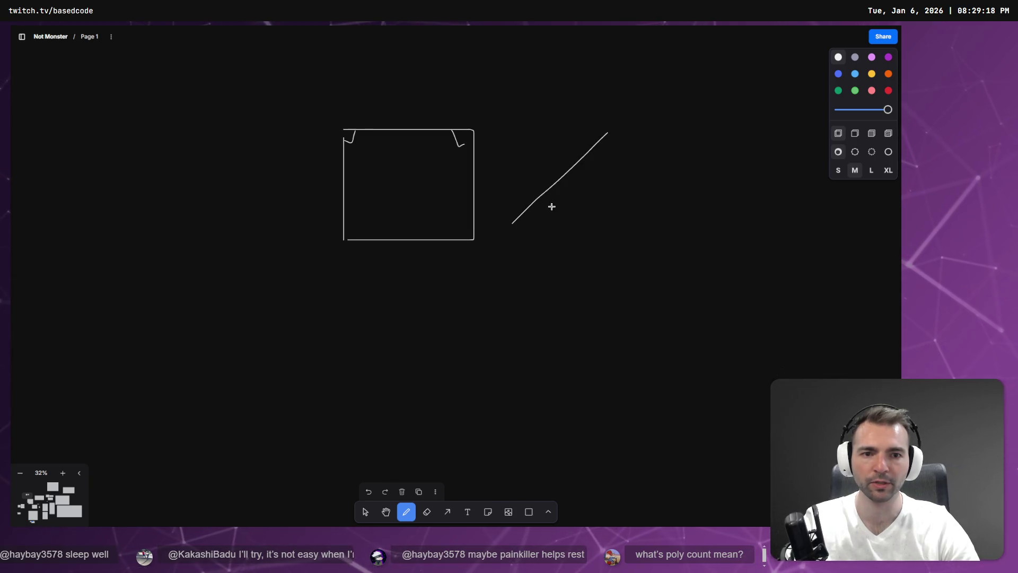
pyautogui.keyDown('shift'); pyautogui.click(698, 221); pyautogui.keyUp('shift')
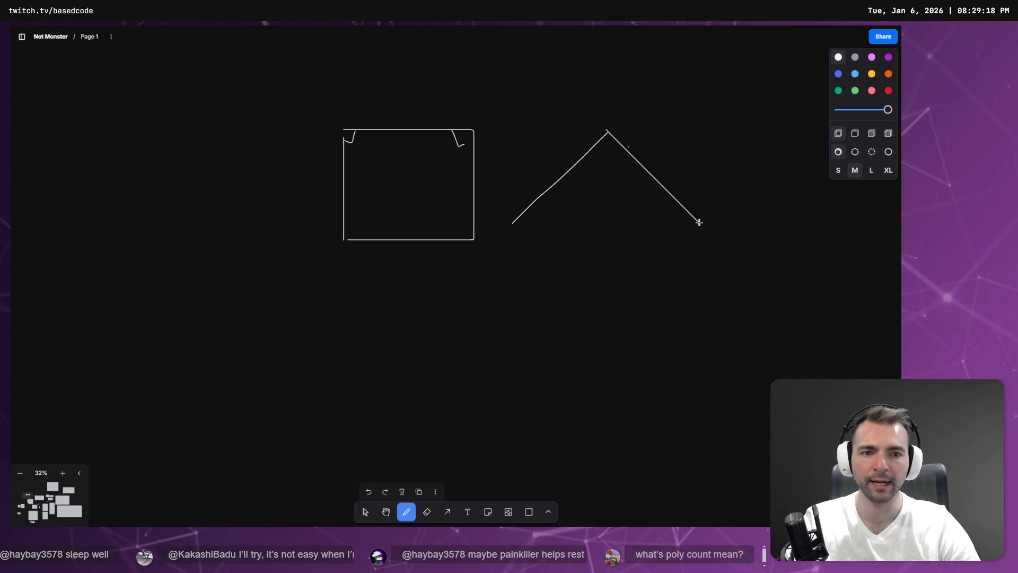
pyautogui.click(584, 241)
pyautogui.keyDown('shift'); pyautogui.click(511, 222); pyautogui.keyUp('shift')
# Undo the misdrawn strokes and redraw the house's base line and right side
pyautogui.hotkey('ctrl', 'z')
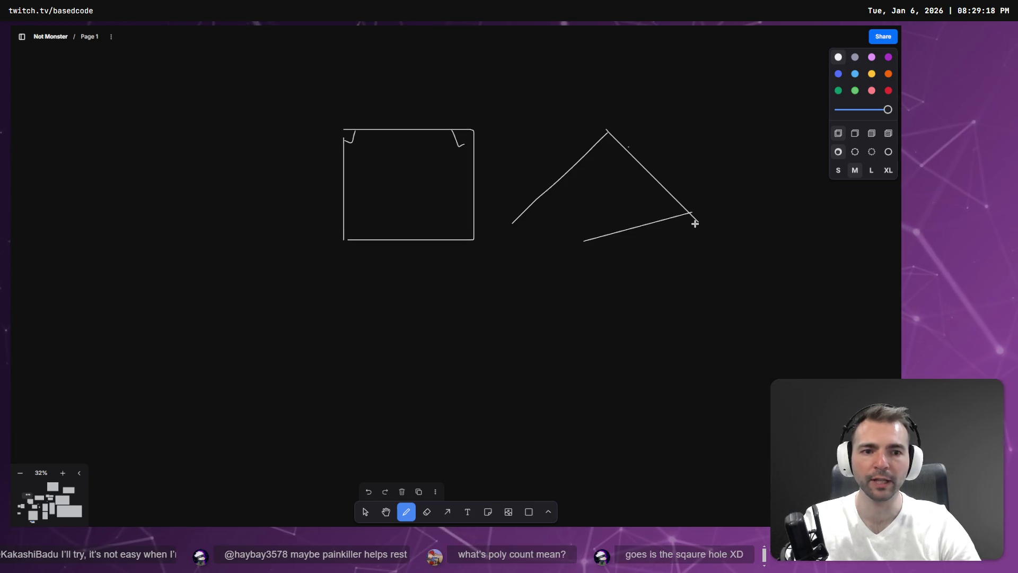
pyautogui.moveTo(506, 222); pyautogui.dragTo(694, 223)
pyautogui.hotkey('ctrl', 'z')
pyautogui.hotkey('ctrl', 'z')
pyautogui.hotkey('ctrl', 'z')
pyautogui.hotkey('ctrl', 'z')
pyautogui.hotkey('ctrl', 'z')
pyautogui.hotkey('ctrl', 'z')
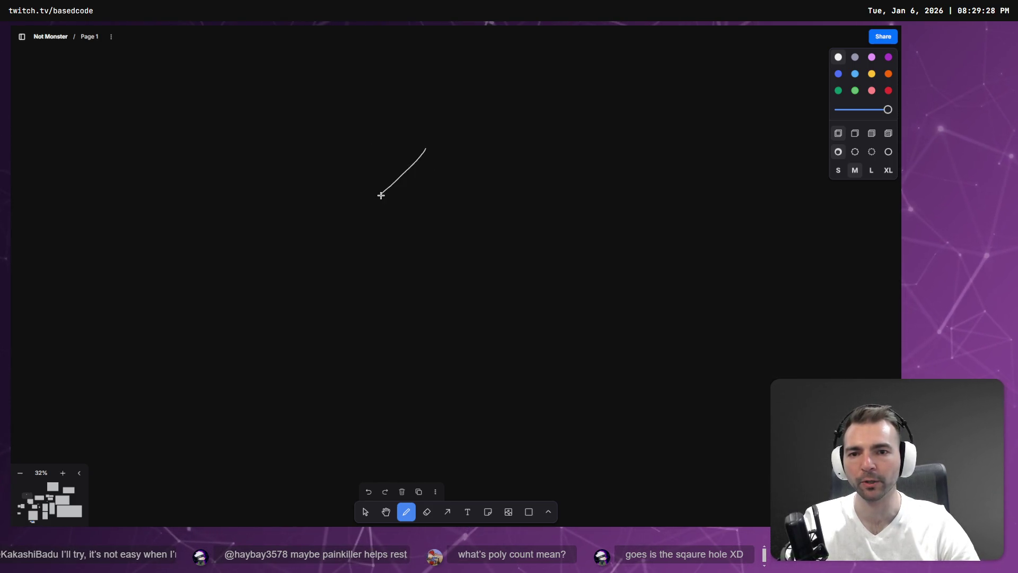
pyautogui.moveTo(391, 262)
pyautogui.mouseDown()
pyautogui.moveTo(506, 252)
pyautogui.moveTo(488, 182)
pyautogui.moveTo(427, 147)
pyautogui.mouseUp()
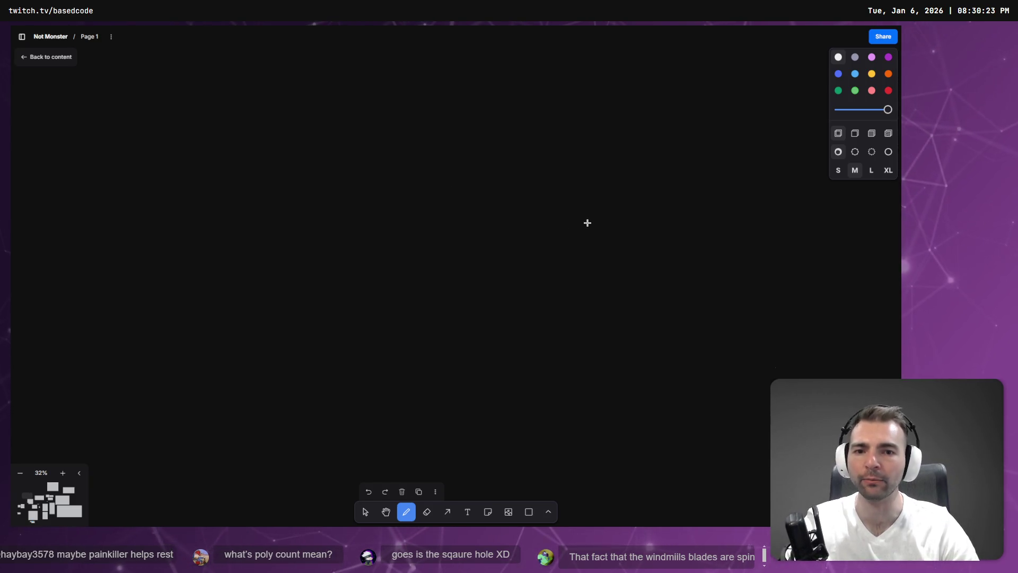
pyautogui.hotkey('alt', 'Tab')
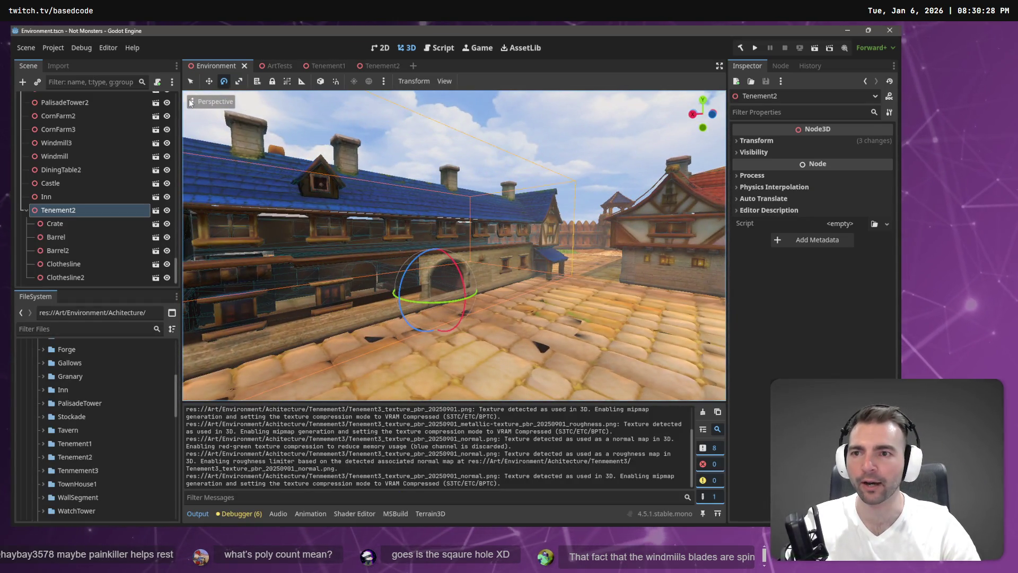
# Set the viewport to Display Wireframe and fly around the wireframe tenement
pyautogui.click(211, 101)
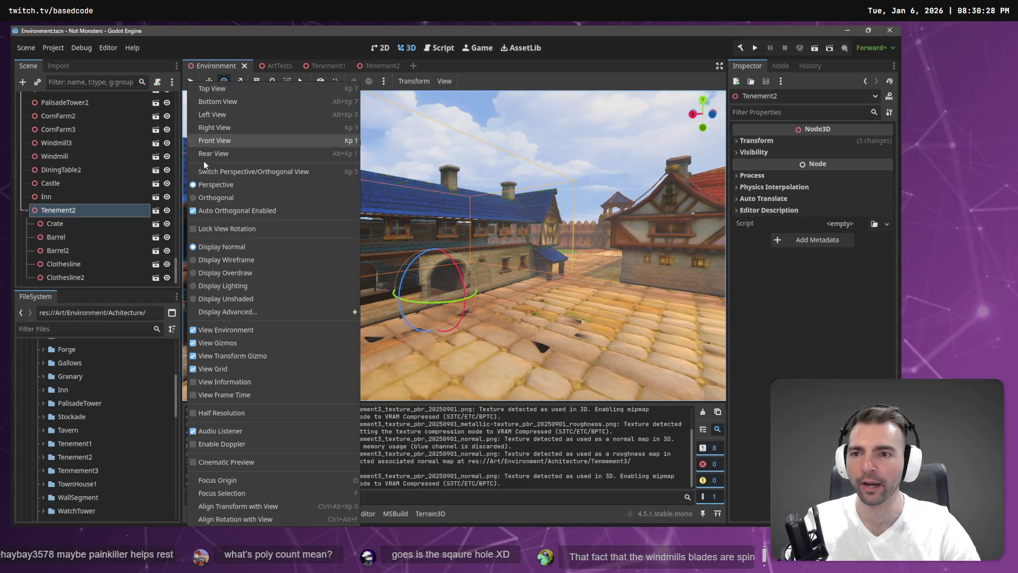
pyautogui.click(233, 260)
pyautogui.click(499, 249)
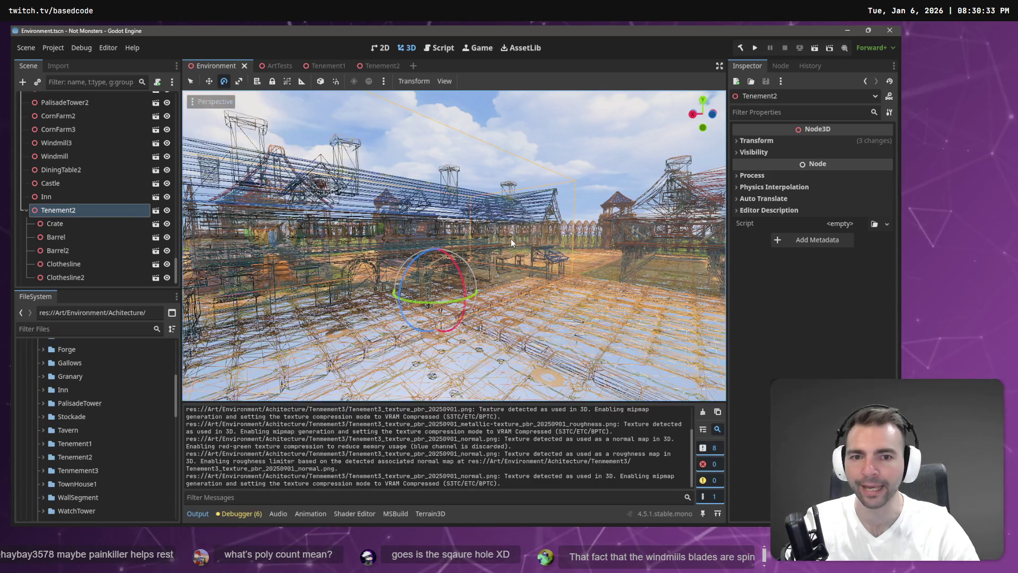
pyautogui.press('w')
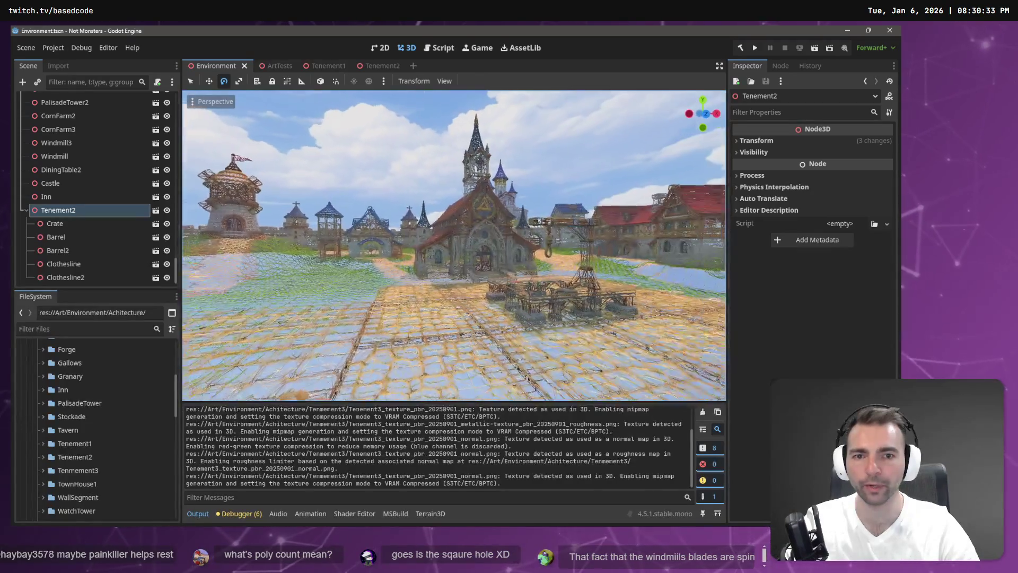
pyautogui.press('w')
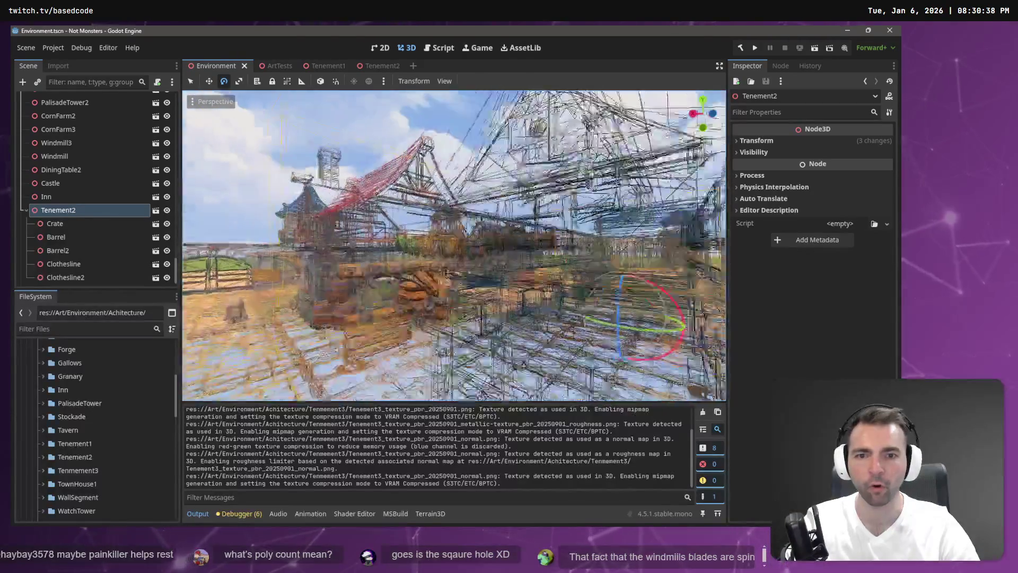
pyautogui.press('w')
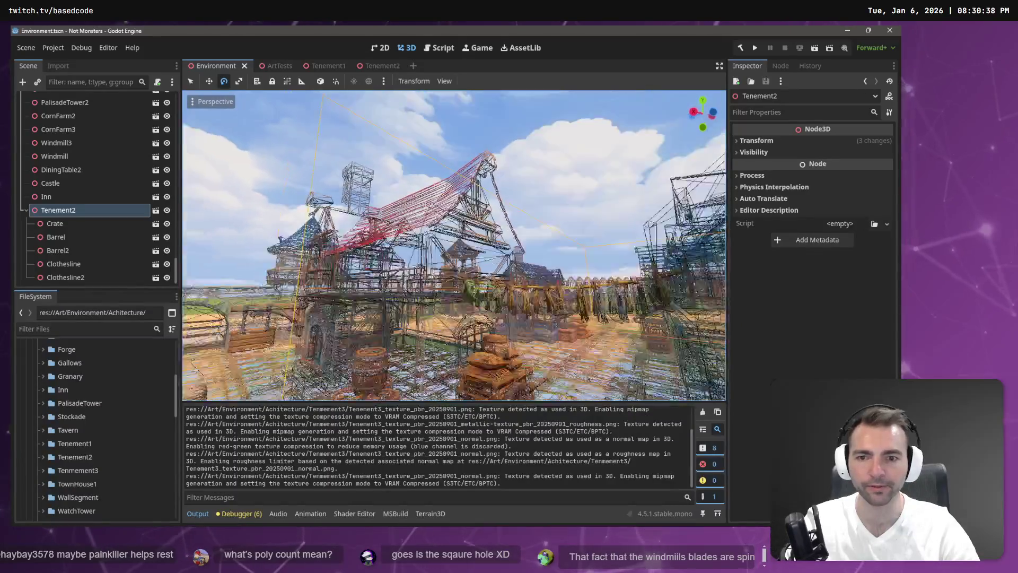
pyautogui.press('w')
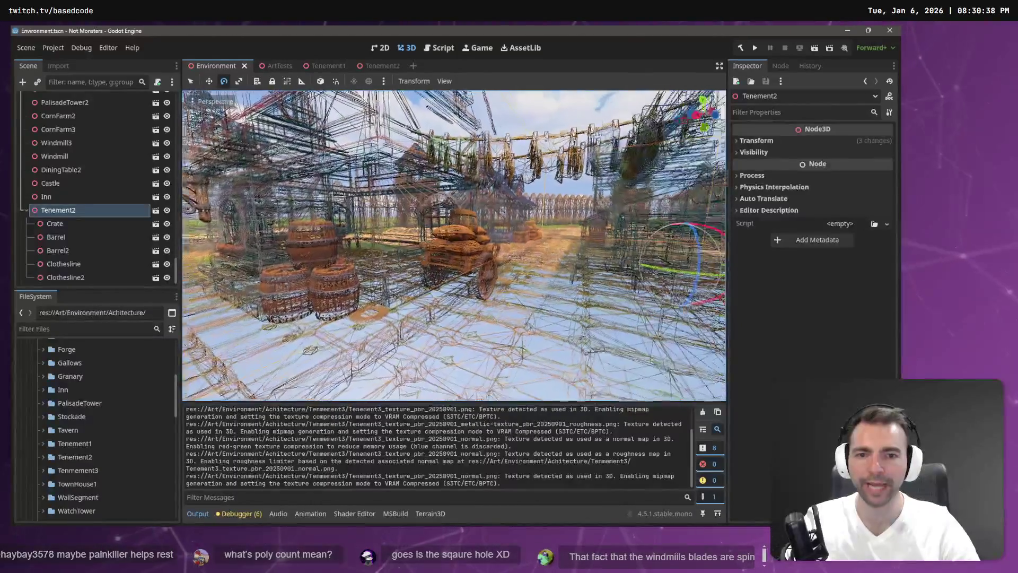
pyautogui.press('w')
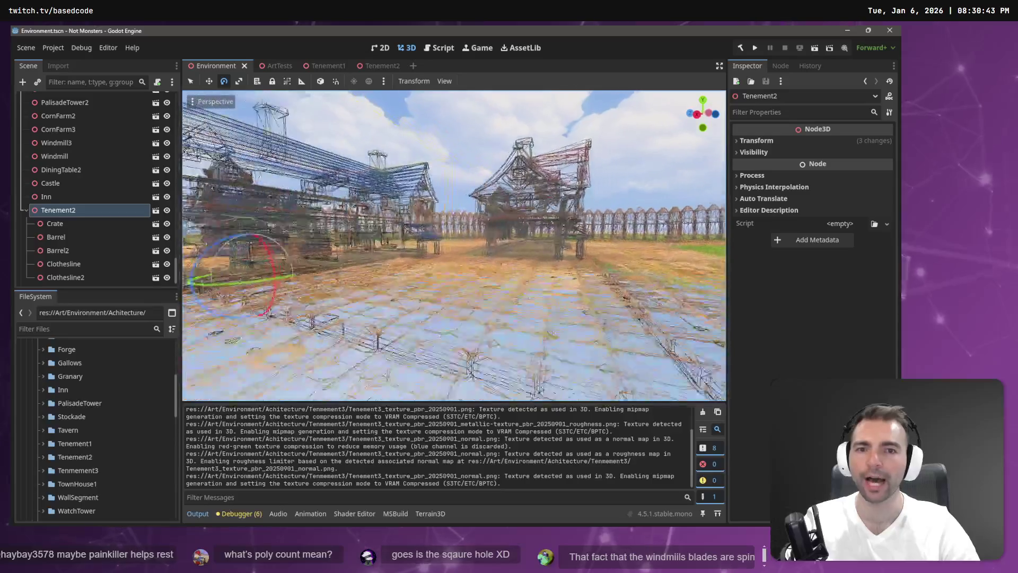
pyautogui.press('w')
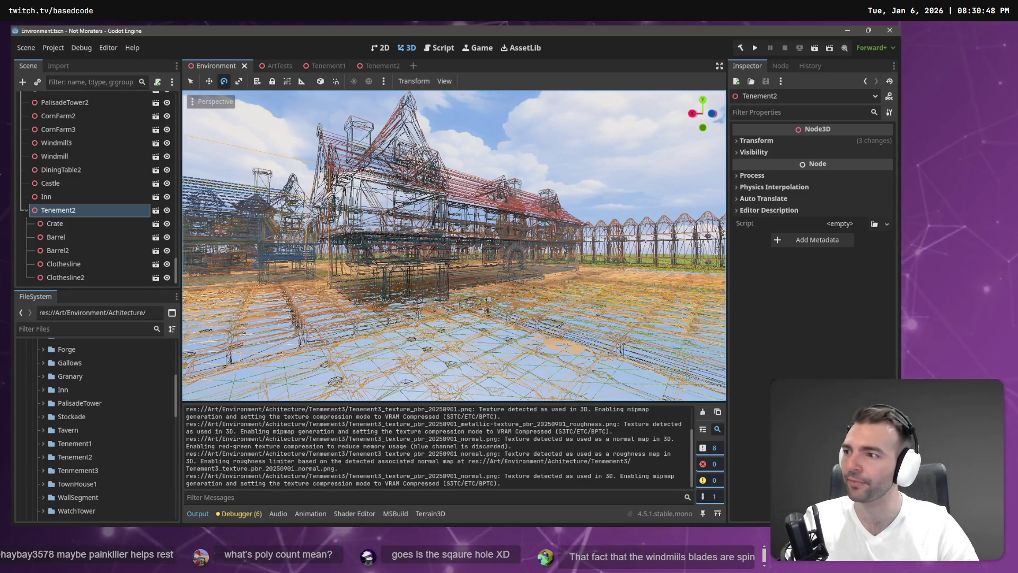
# Turn toward the town and fly past the tenements to the red-roofed tenement
pyautogui.moveTo(511, 203); pyautogui.dragTo(392, 206)
pyautogui.moveTo(450, 281); pyautogui.dragTo(458, 282)
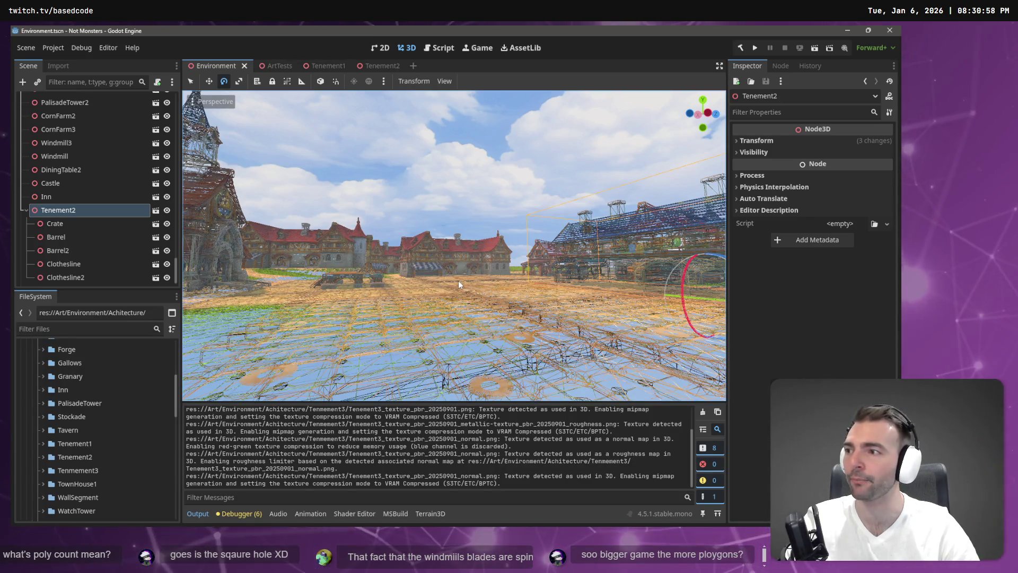
pyautogui.press('w')
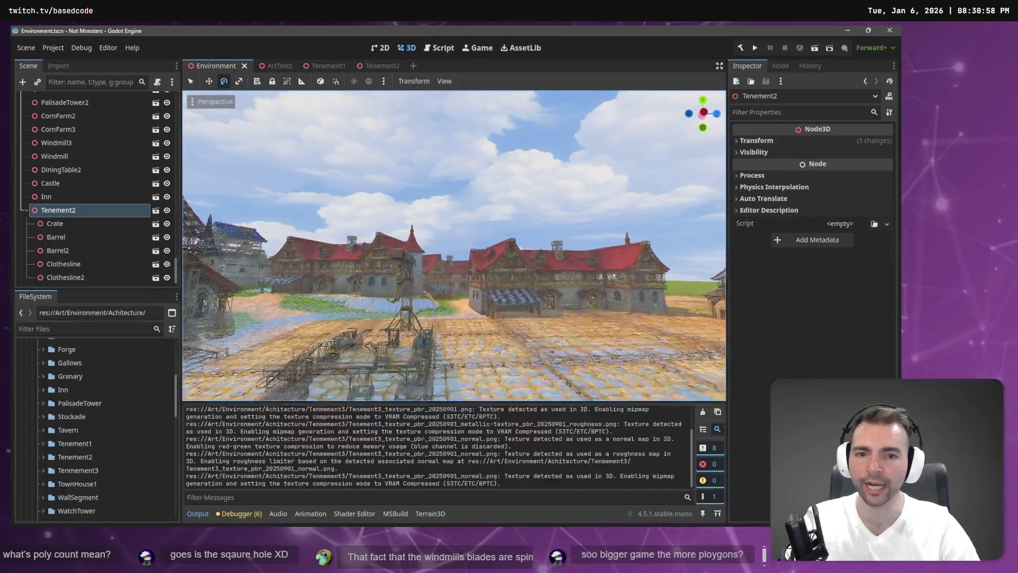
pyautogui.press('w')
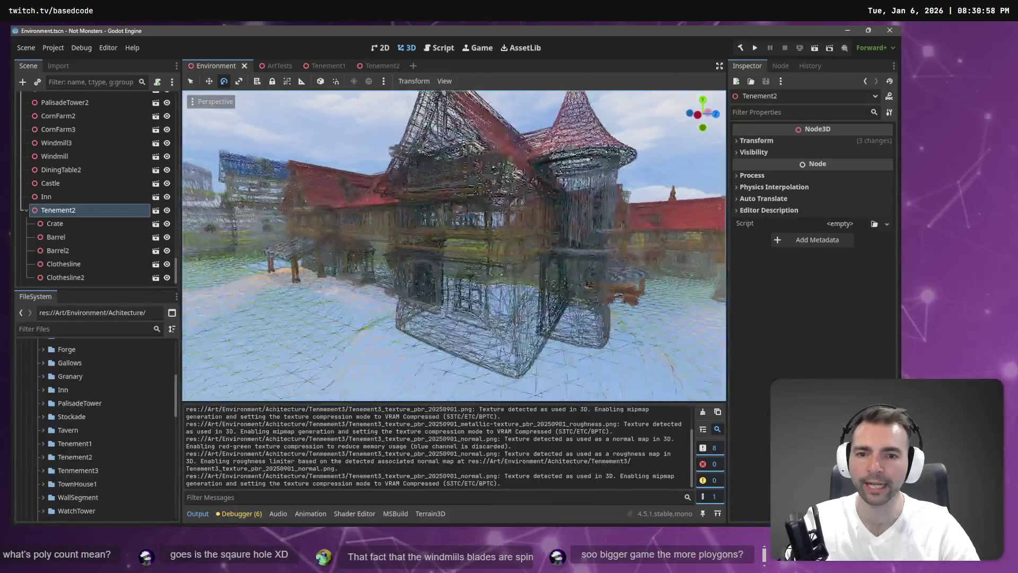
pyautogui.press('w')
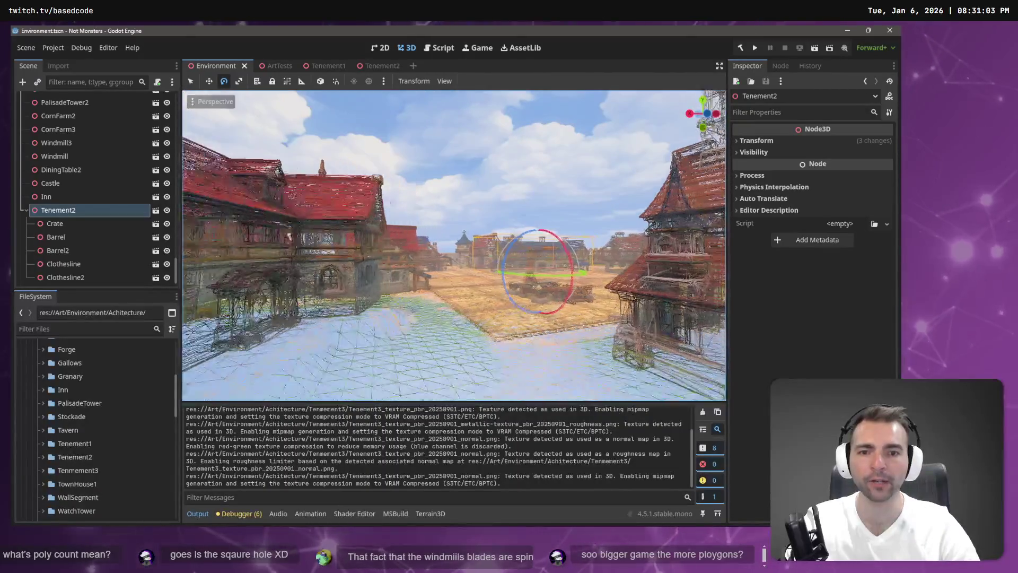
pyautogui.press('w')
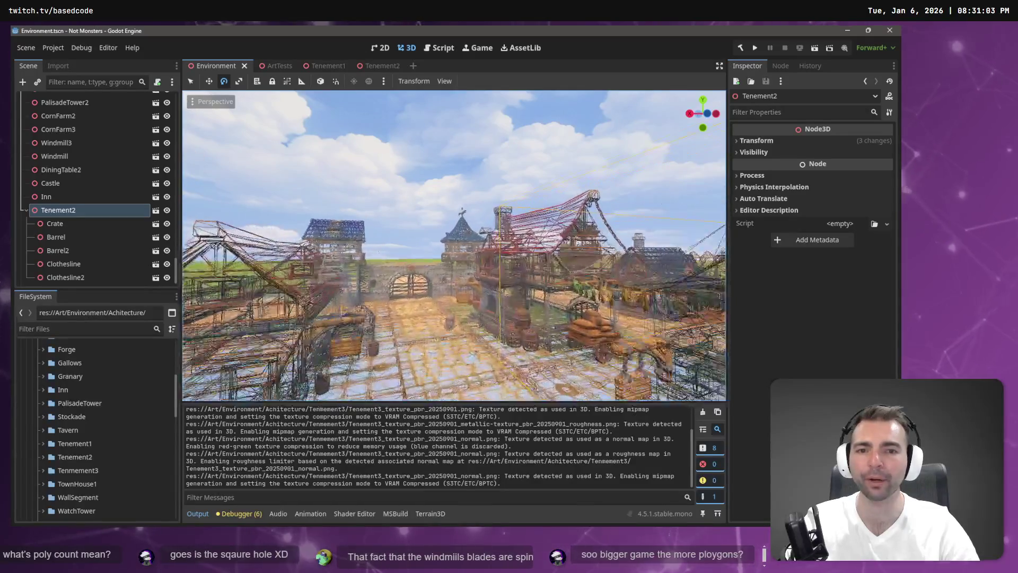
pyautogui.press('w')
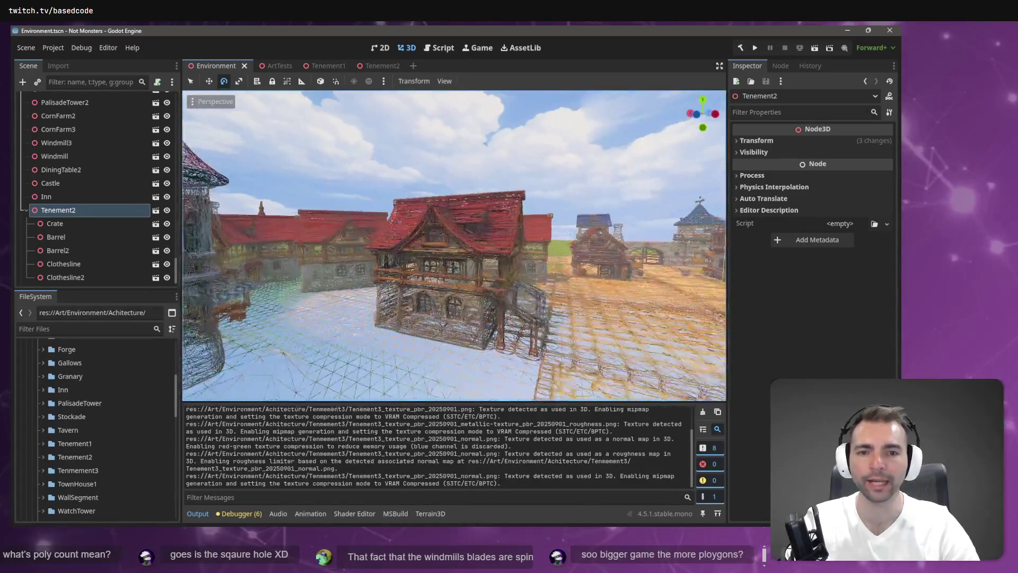
pyautogui.press('w')
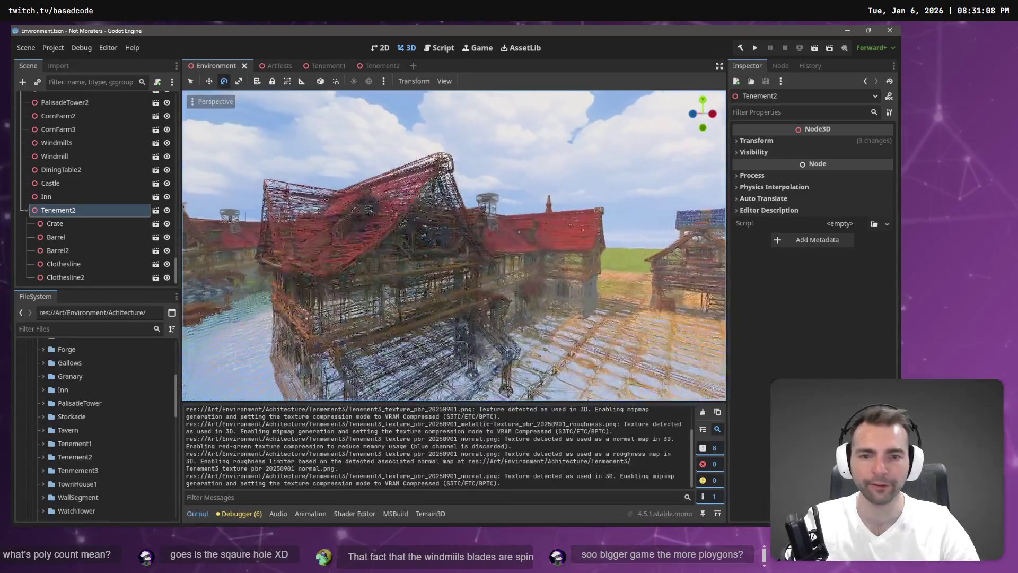
pyautogui.press('w')
pyautogui.press('w')
pyautogui.press('w')
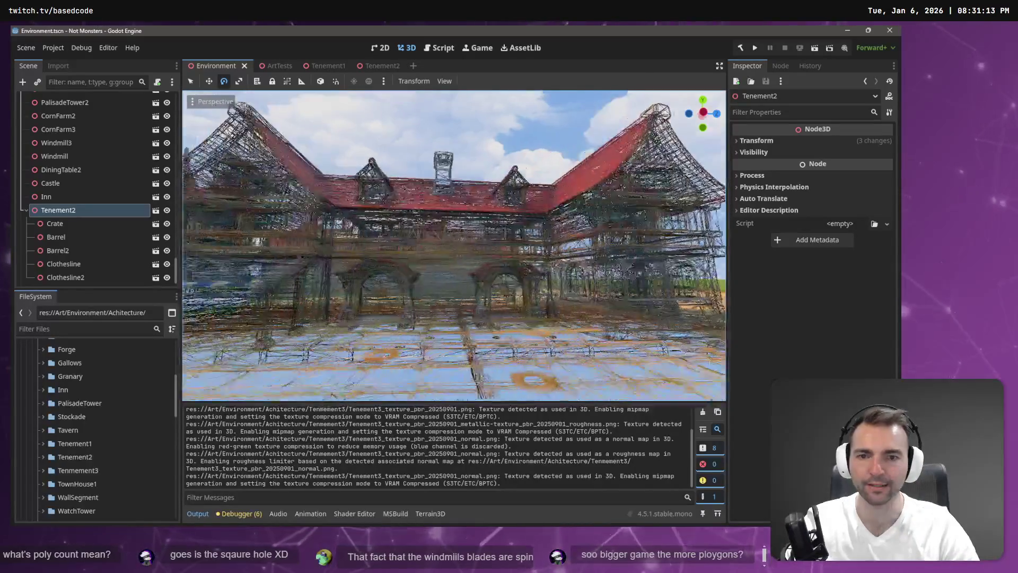
pyautogui.press('w')
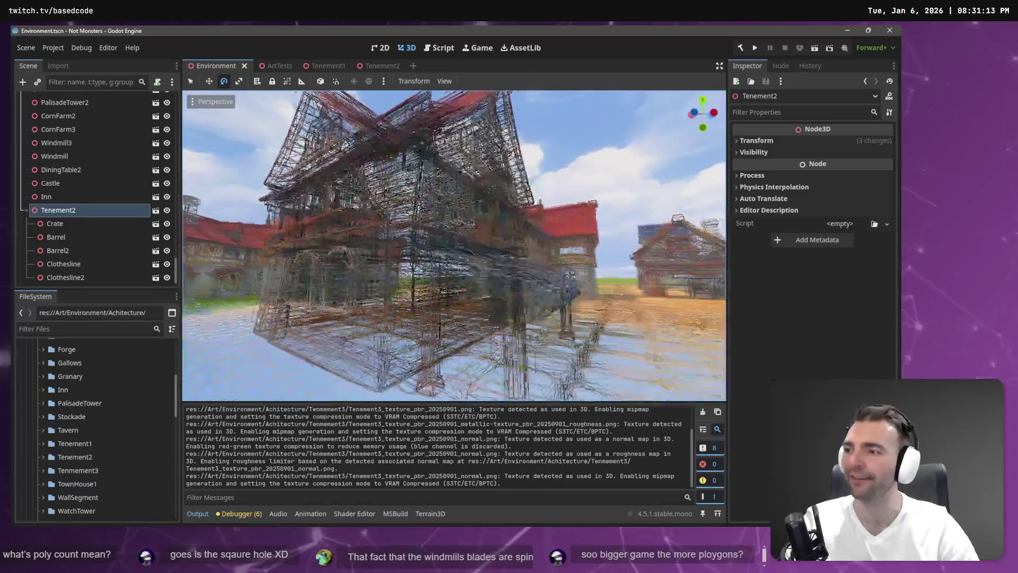
pyautogui.press('s')
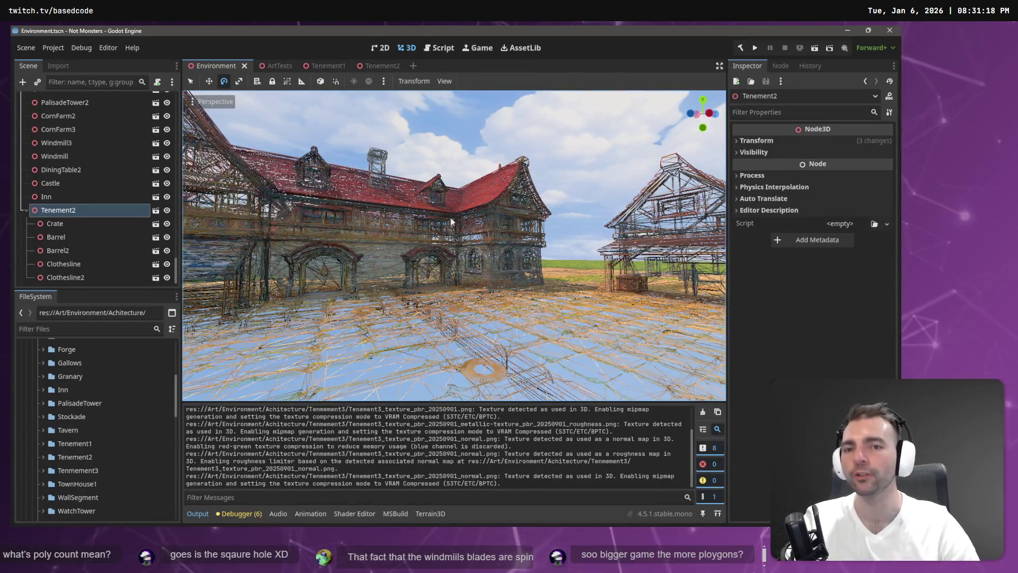
pyautogui.press('w')
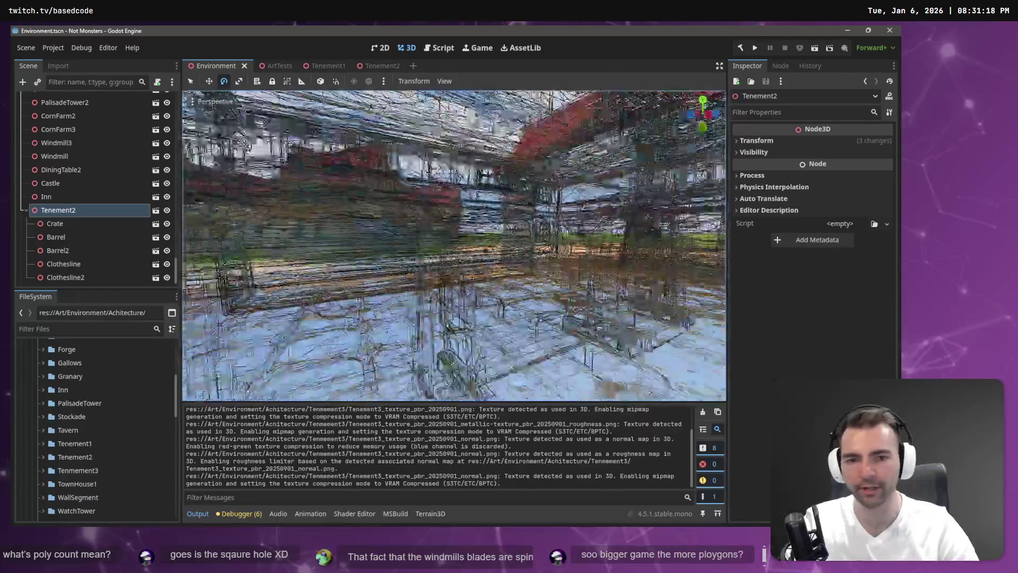
pyautogui.press('s')
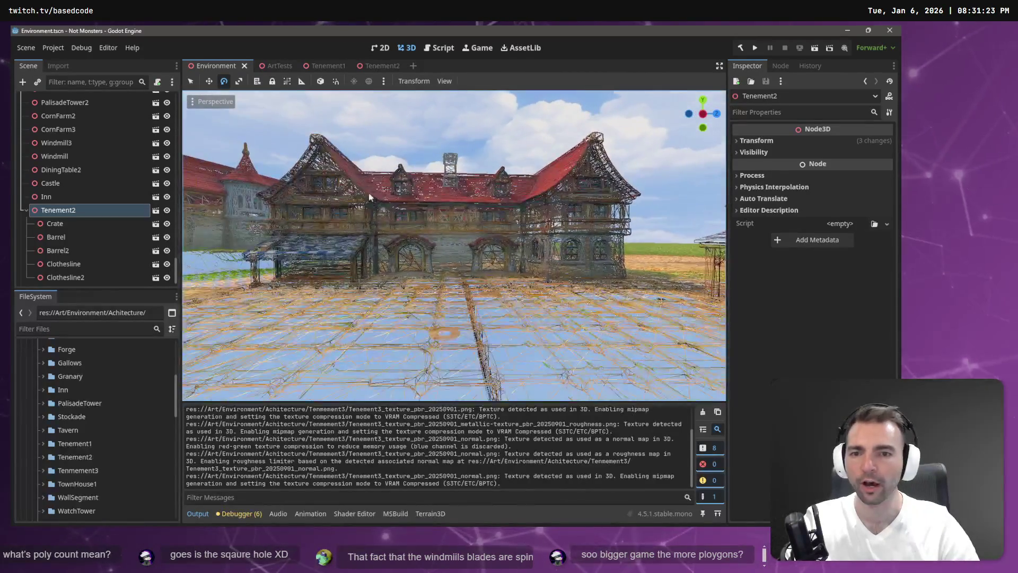
pyautogui.press('w')
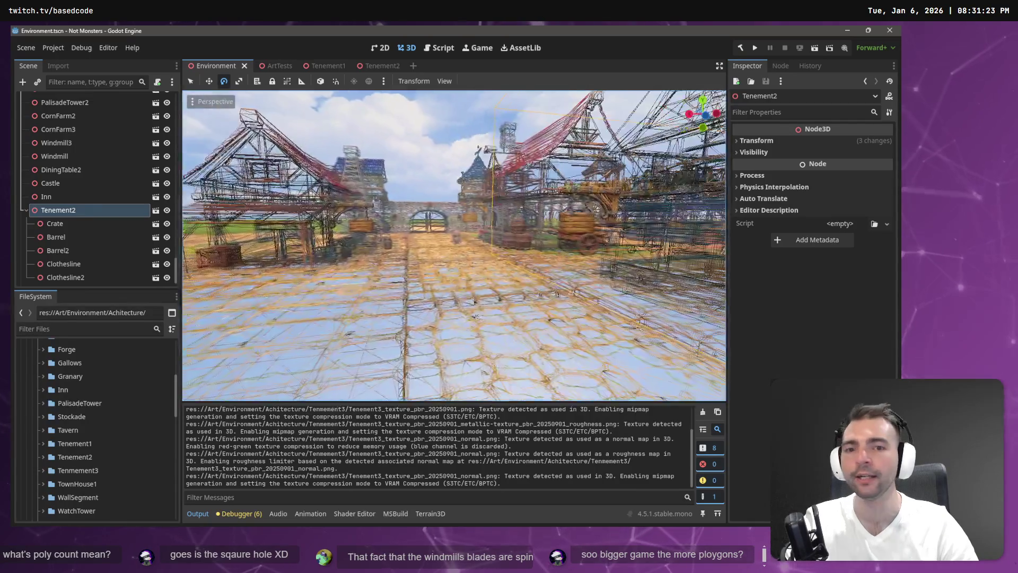
pyautogui.press('w')
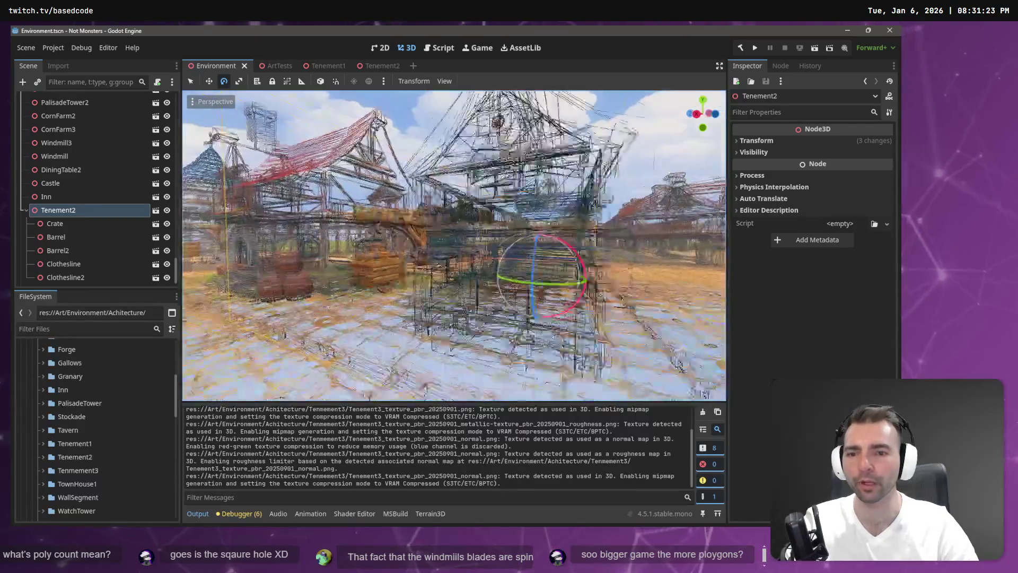
pyautogui.press('w')
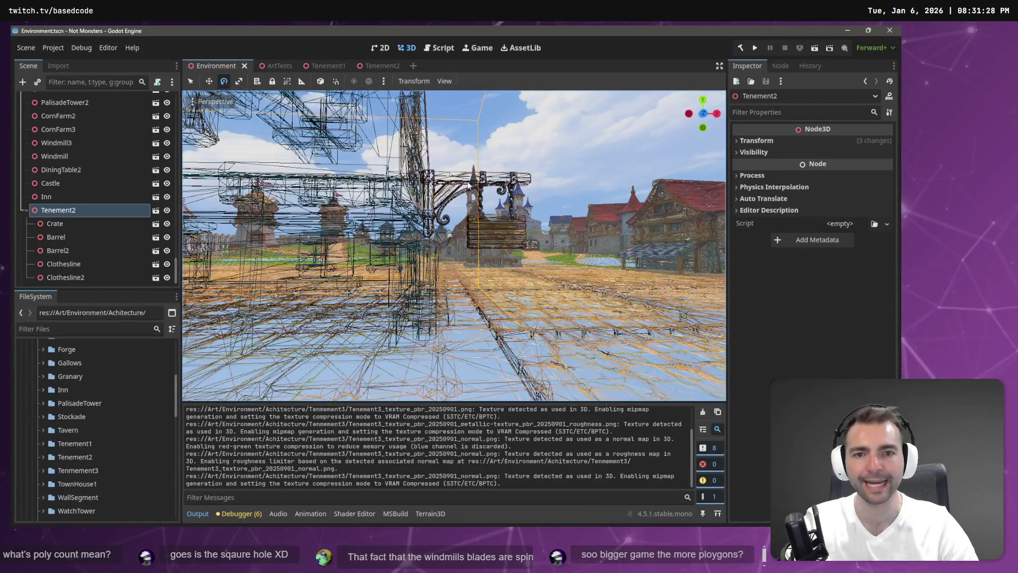
pyautogui.press('w')
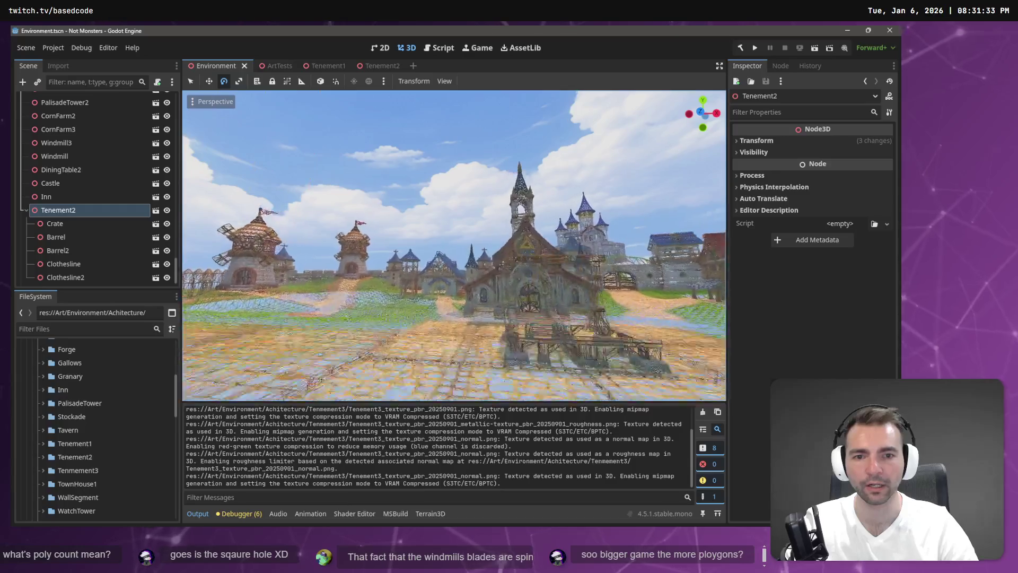
pyautogui.press('w')
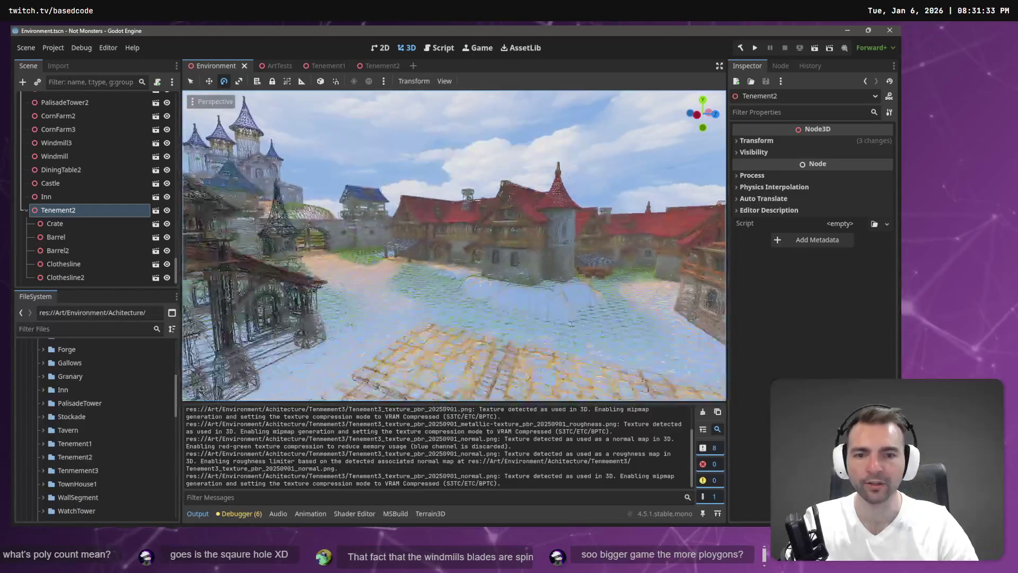
pyautogui.press('s')
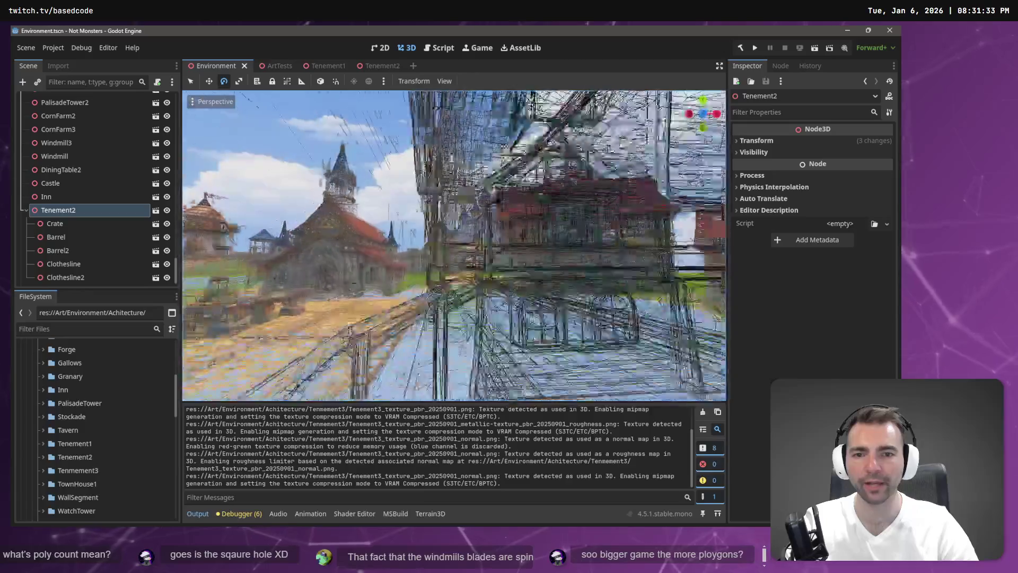
pyautogui.press('w')
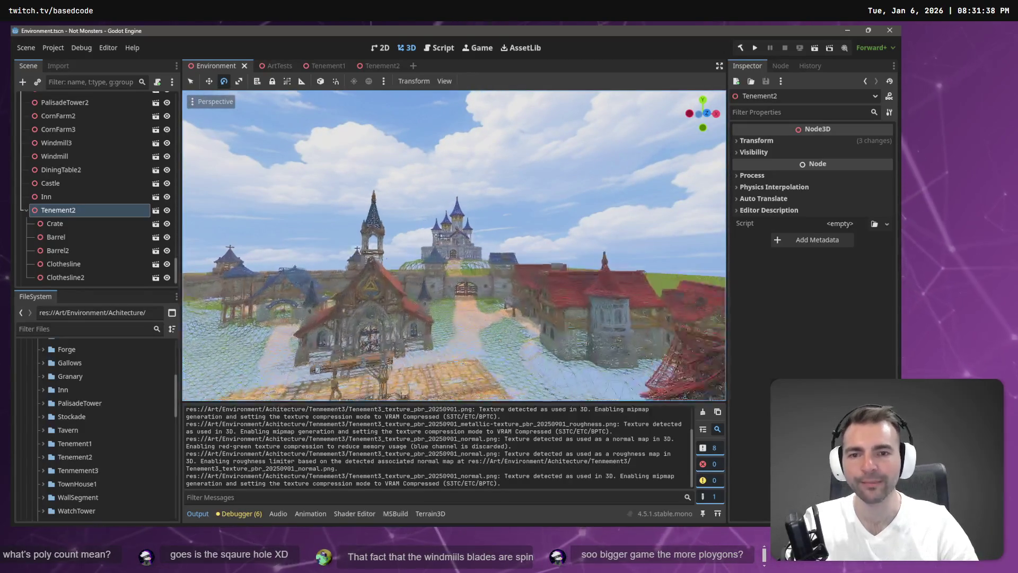
pyautogui.press('w')
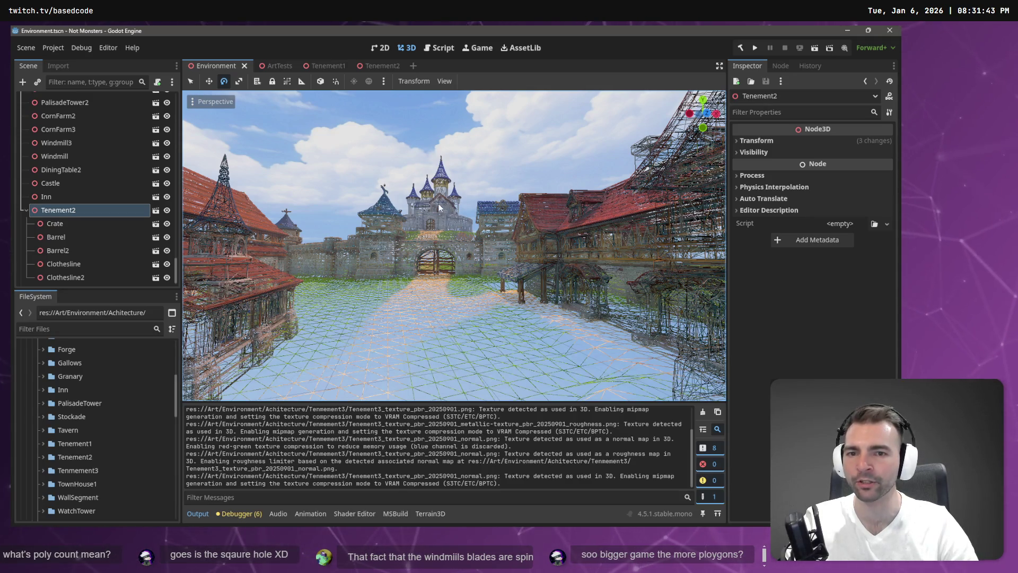
pyautogui.press('s')
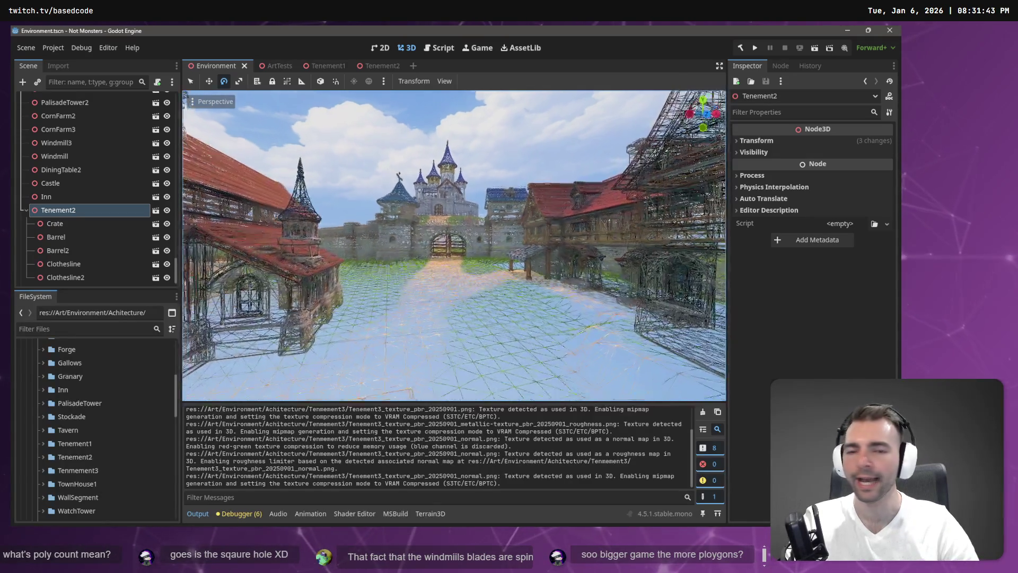
pyautogui.press('w')
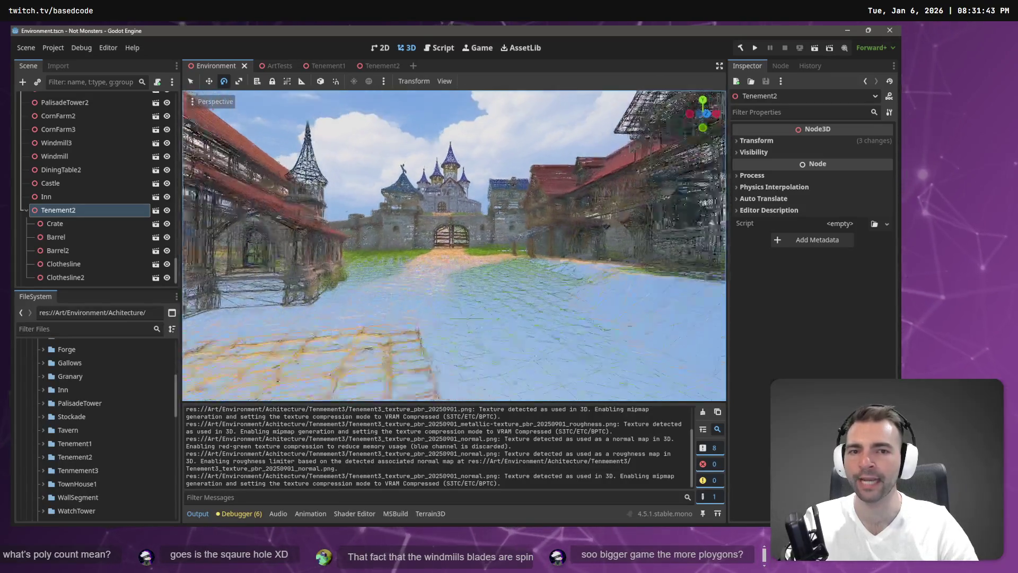
pyautogui.press('w')
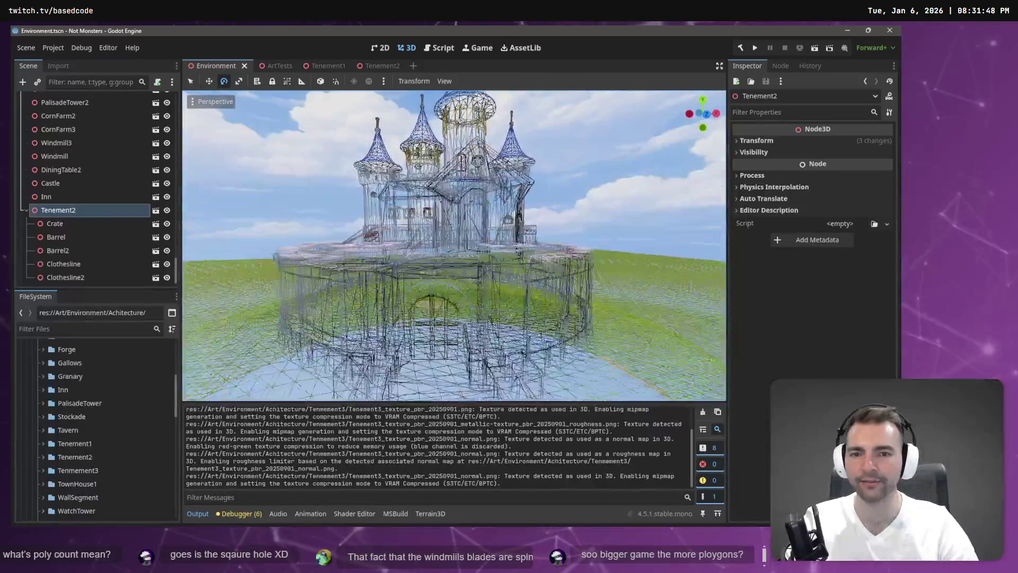
pyautogui.press('s')
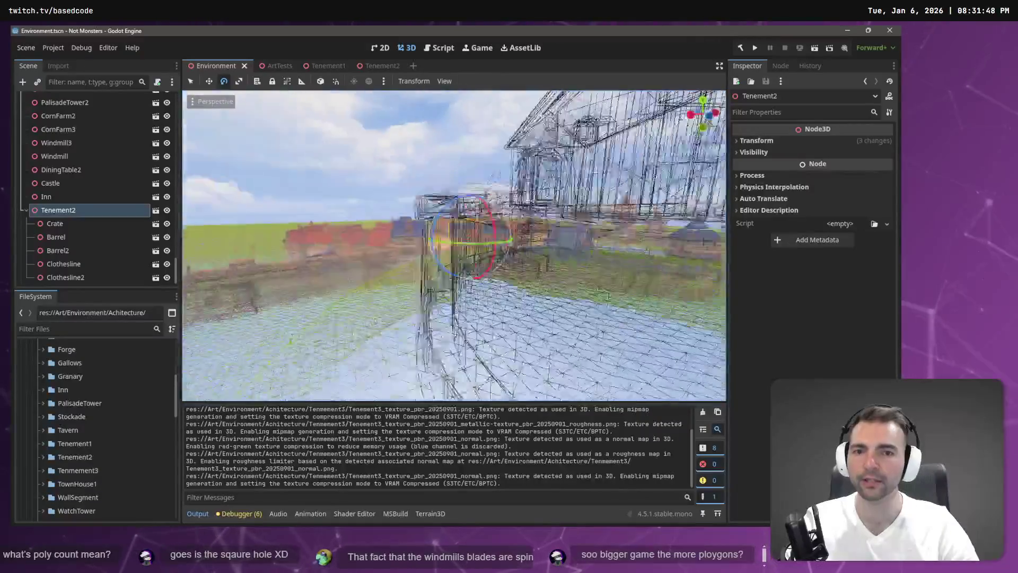
pyautogui.press('w')
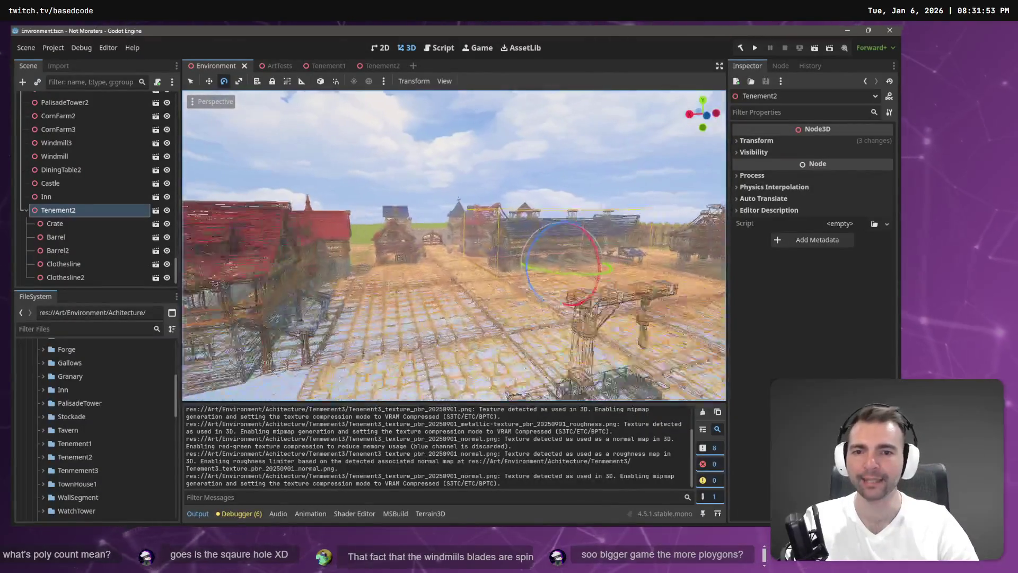
pyautogui.press('w')
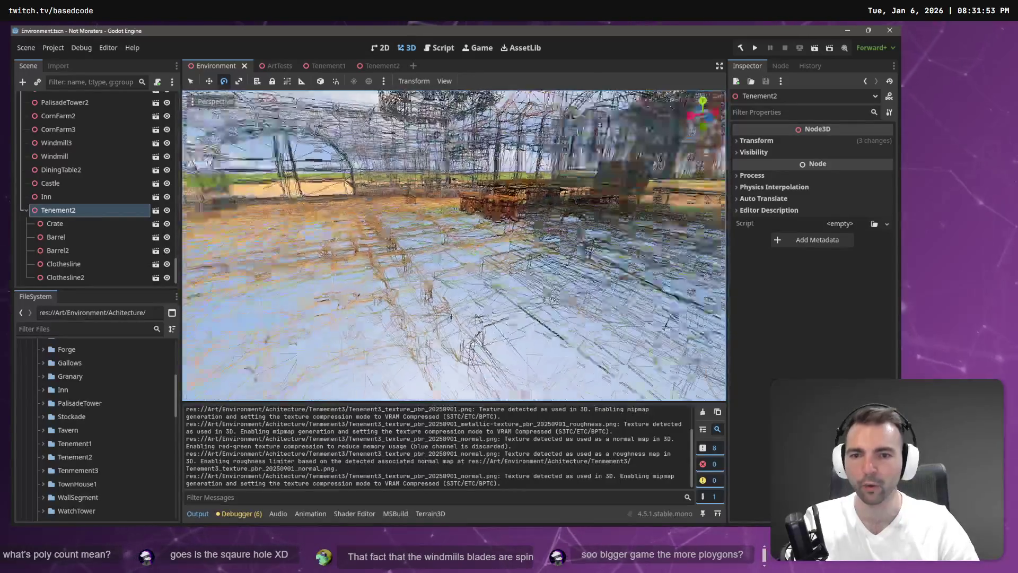
pyautogui.press('w')
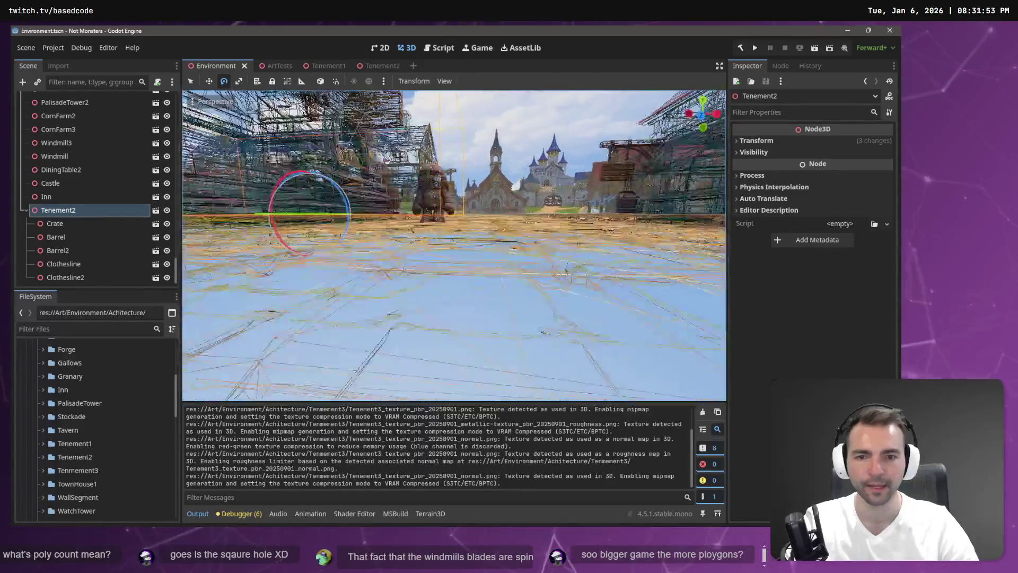
pyautogui.press('w')
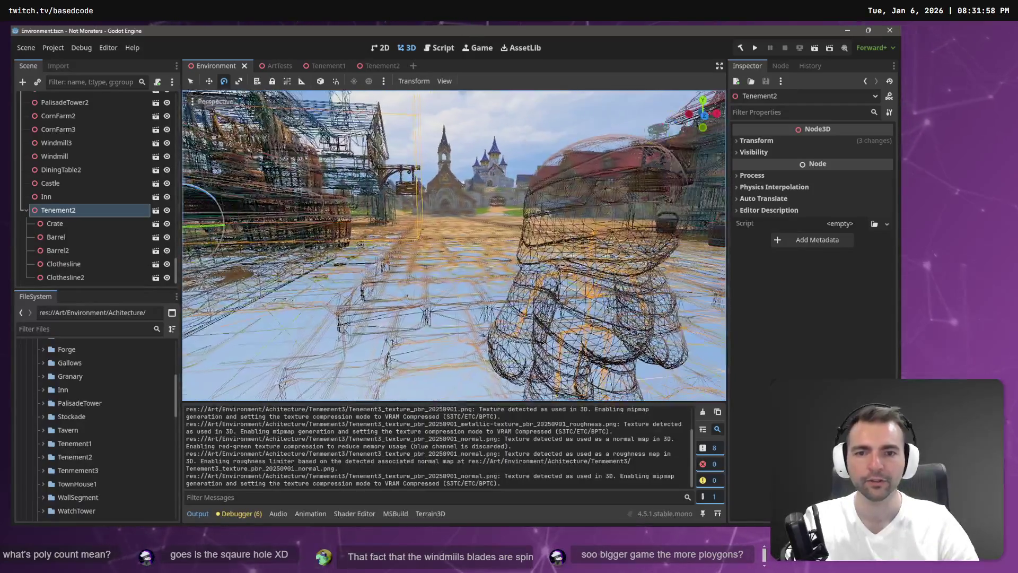
pyautogui.press('w')
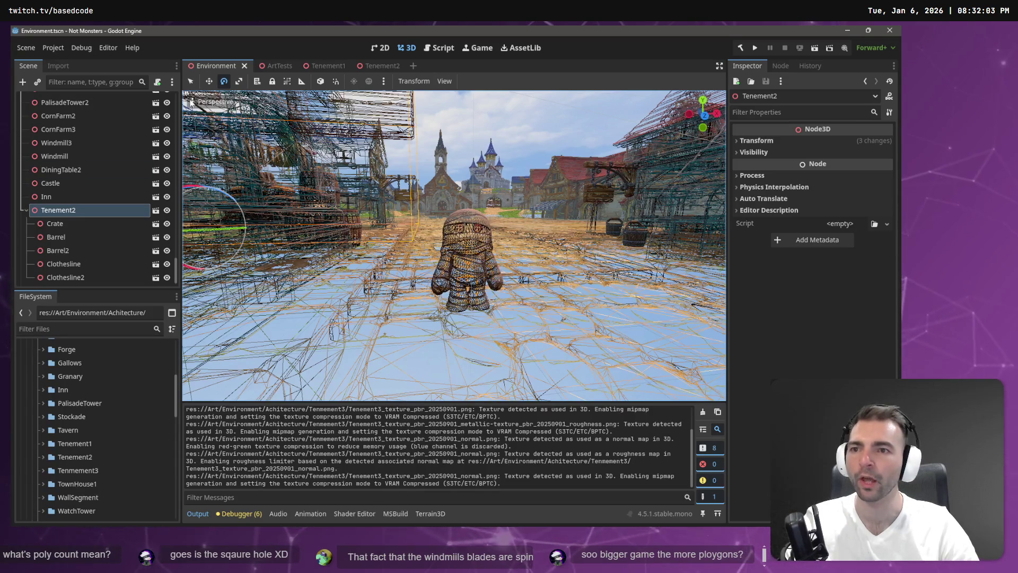
# Switch the viewport back from wireframe to Display Normal
pyautogui.click(208, 101)
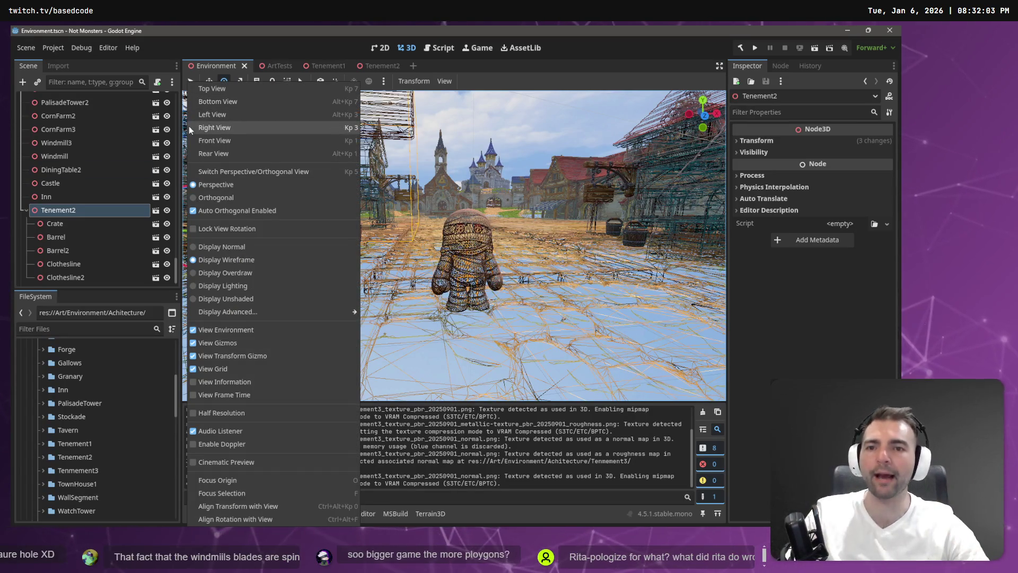
pyautogui.click(248, 246)
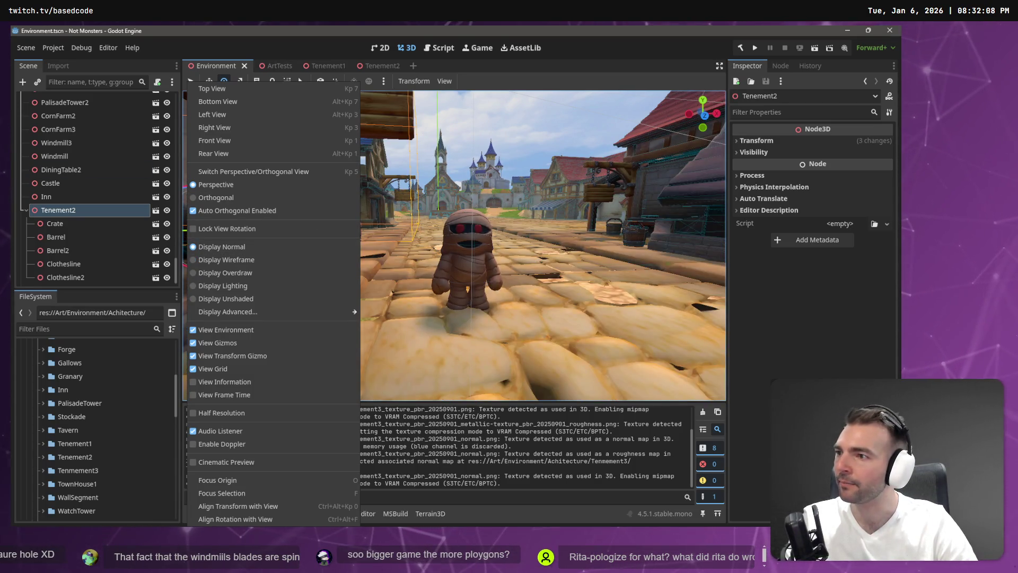
pyautogui.press('Escape')
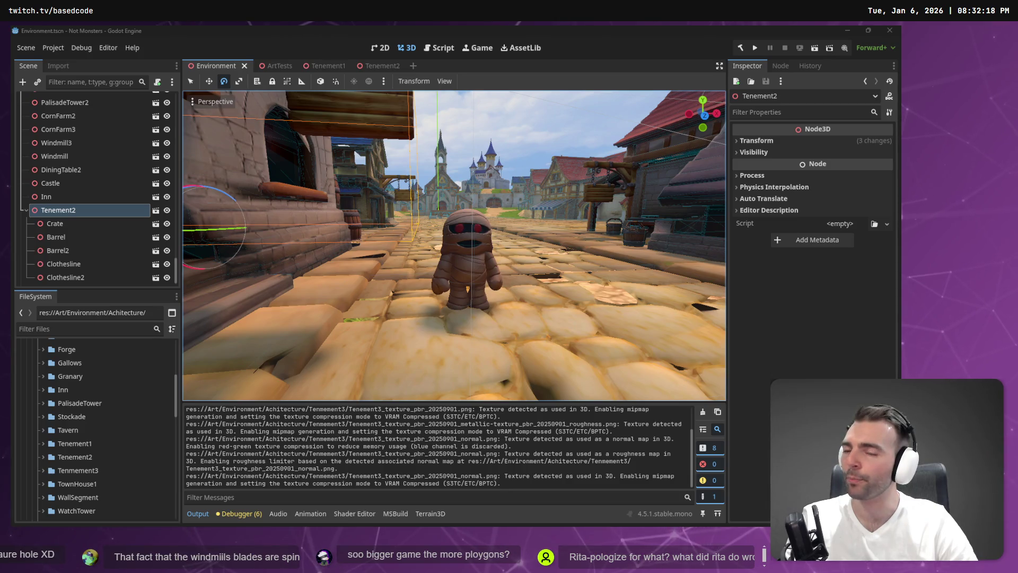
# Freelook down the street toward the castle and select the mummy Character
pyautogui.rightClick(506, 180)
pyautogui.press('d')
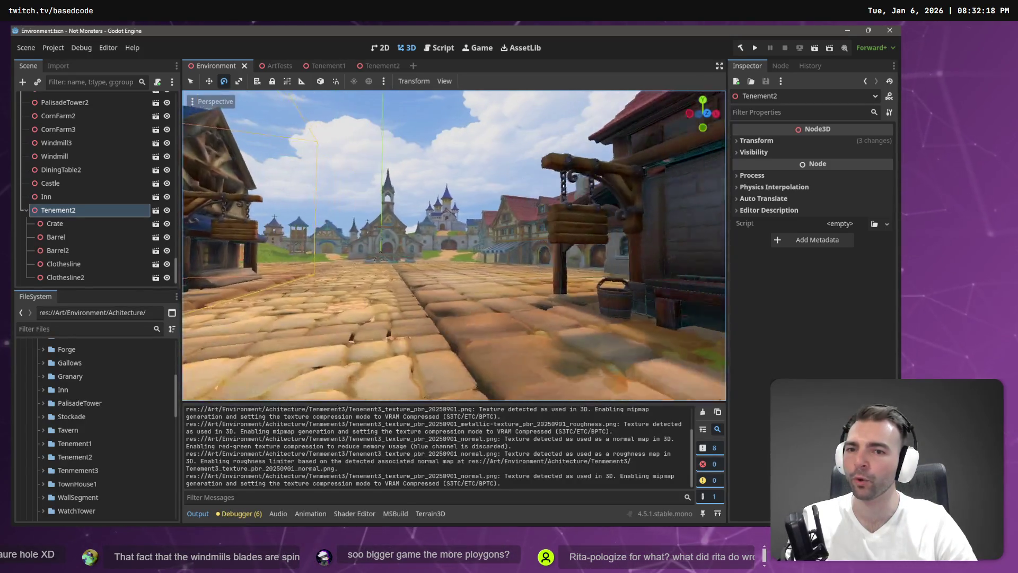
pyautogui.press('a')
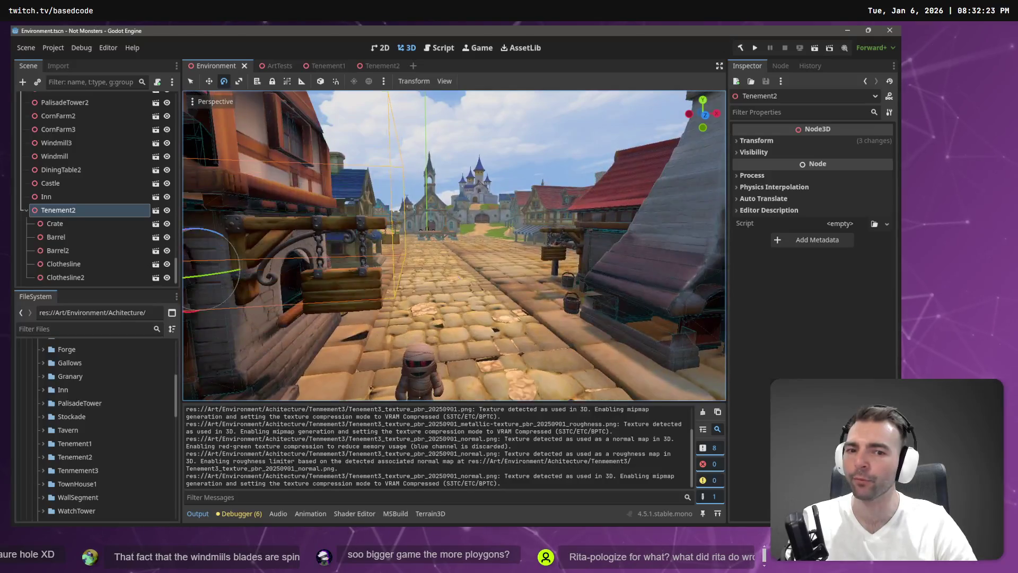
pyautogui.press('d')
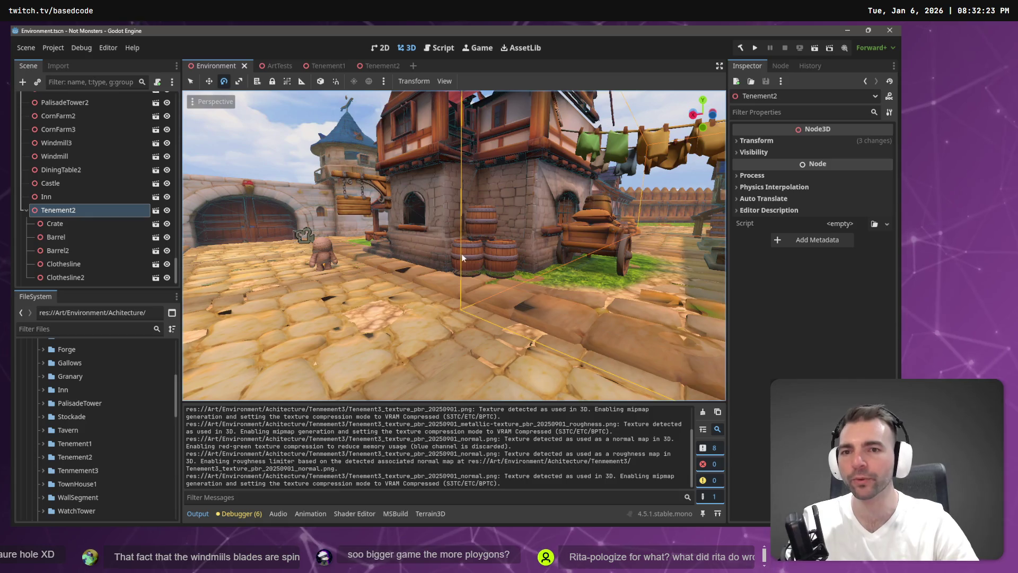
pyautogui.press('a')
pyautogui.press('w')
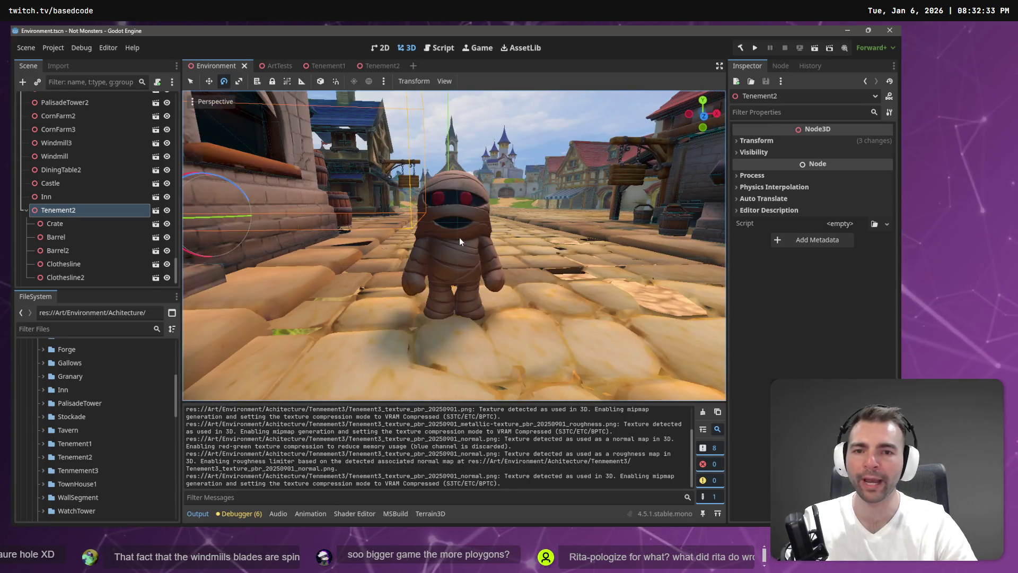
pyautogui.click(462, 228)
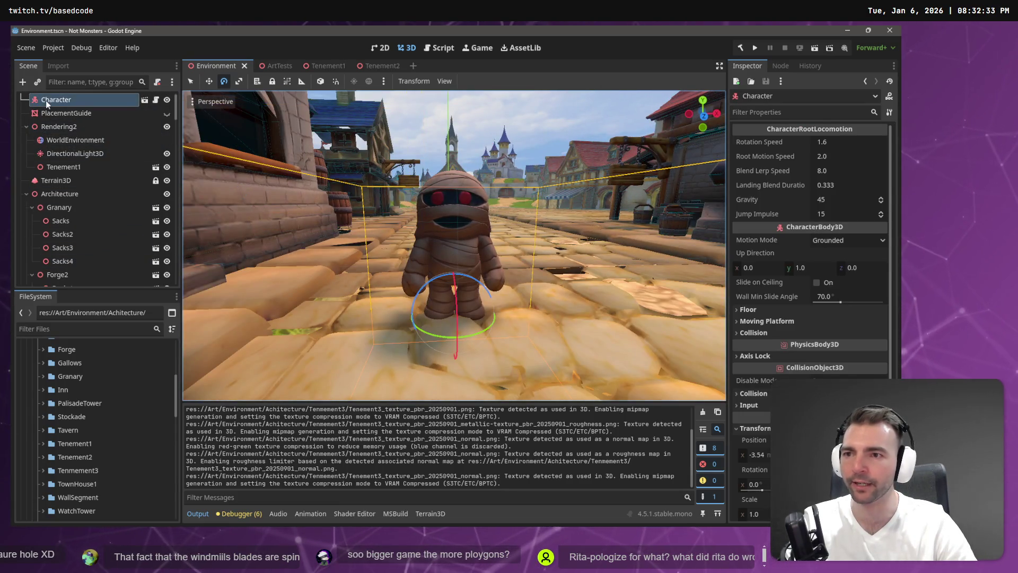
# Open the Character scene, select Mummy, and inspect its Mummy_1.png texture from the FileSystem
pyautogui.click(144, 100)
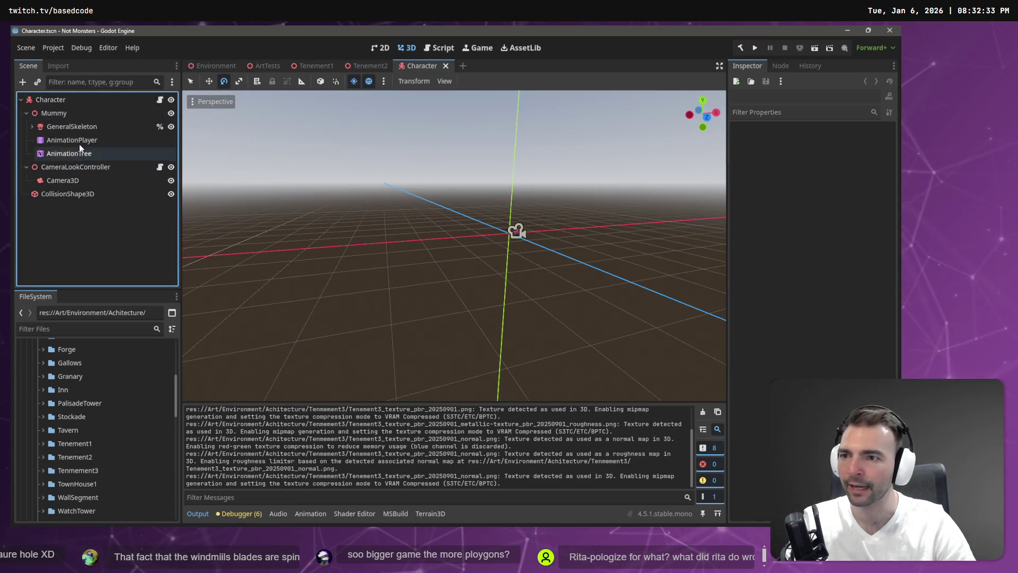
pyautogui.click(75, 113)
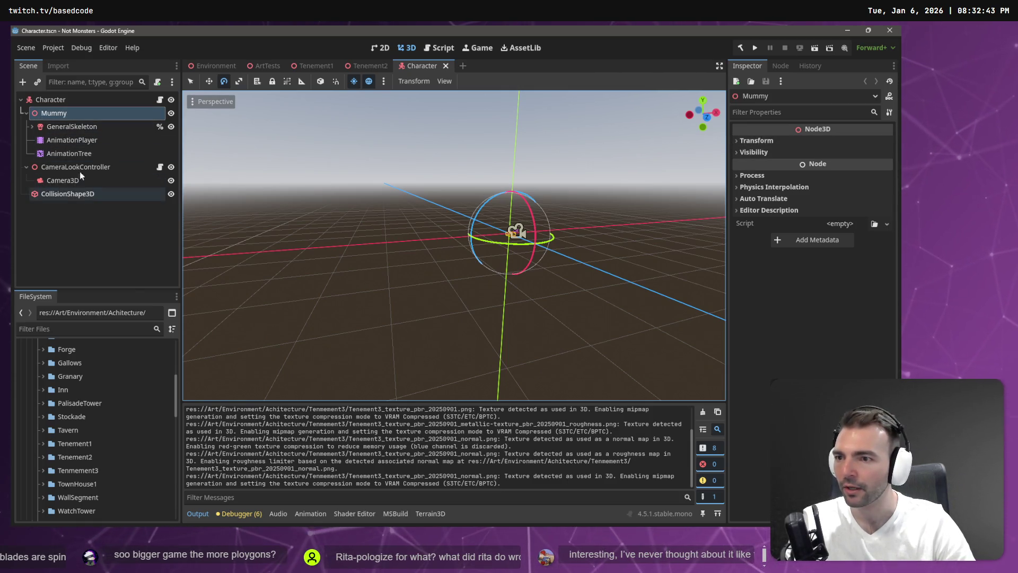
pyautogui.click(82, 329)
pyautogui.write('Mummy')
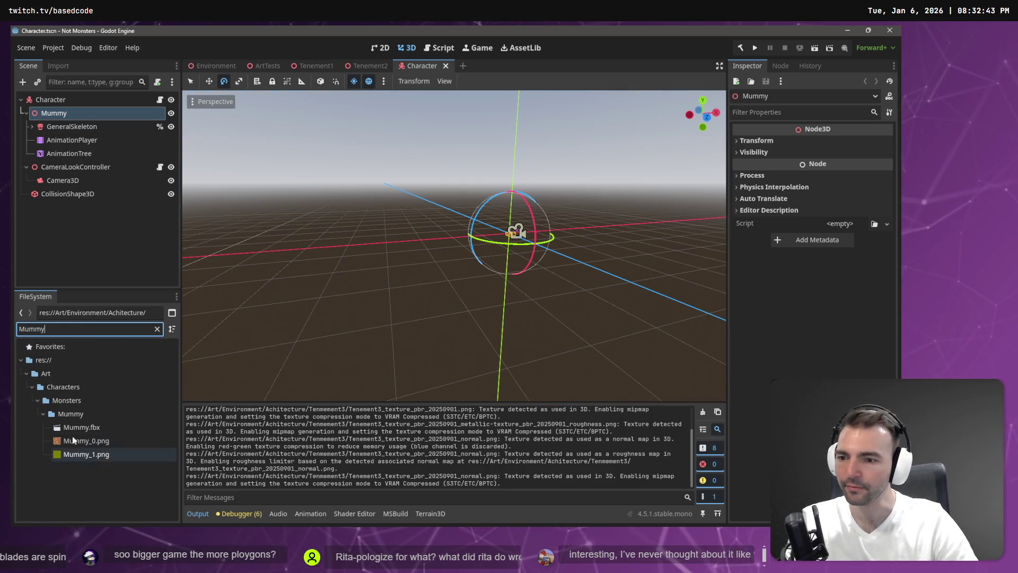
pyautogui.click(85, 441)
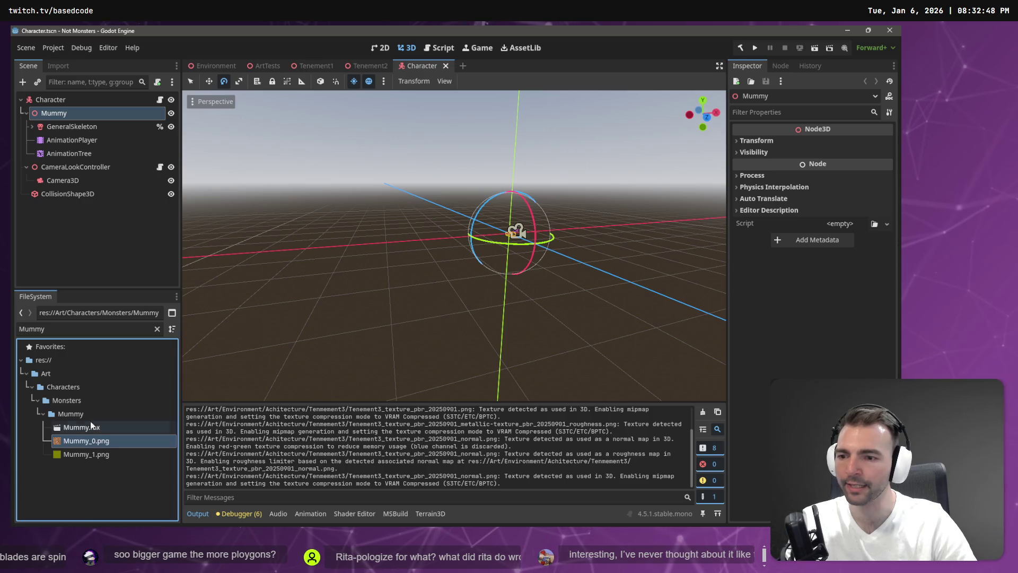
pyautogui.click(158, 329)
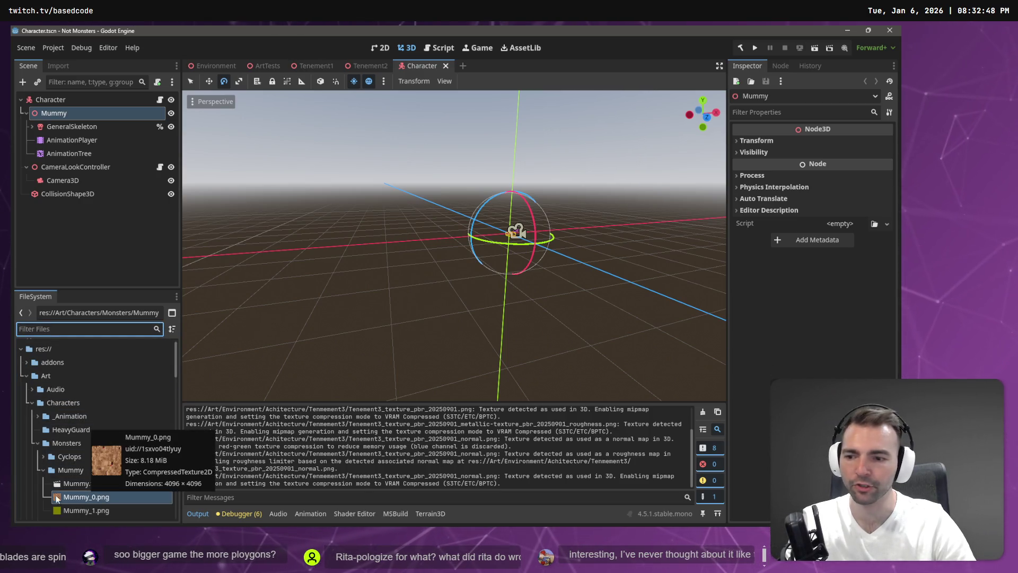
pyautogui.click(69, 510)
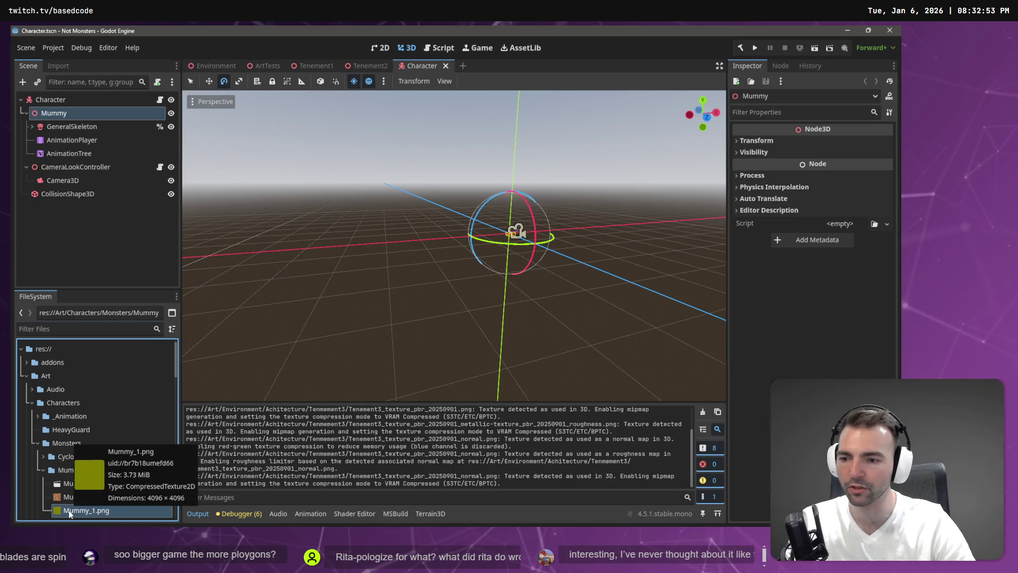
pyautogui.doubleClick(69, 511)
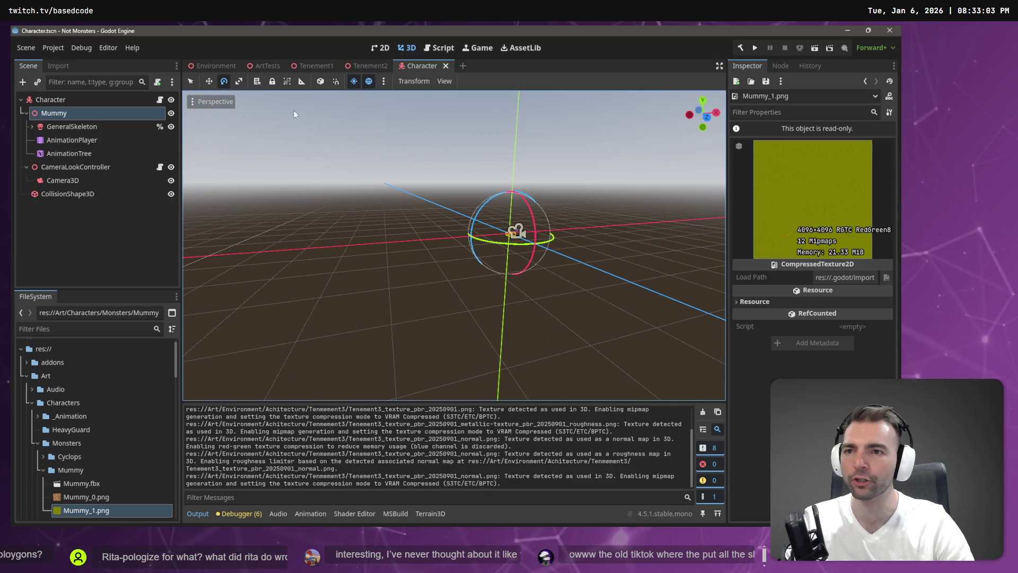
pyautogui.click(212, 66)
pyautogui.press('w')
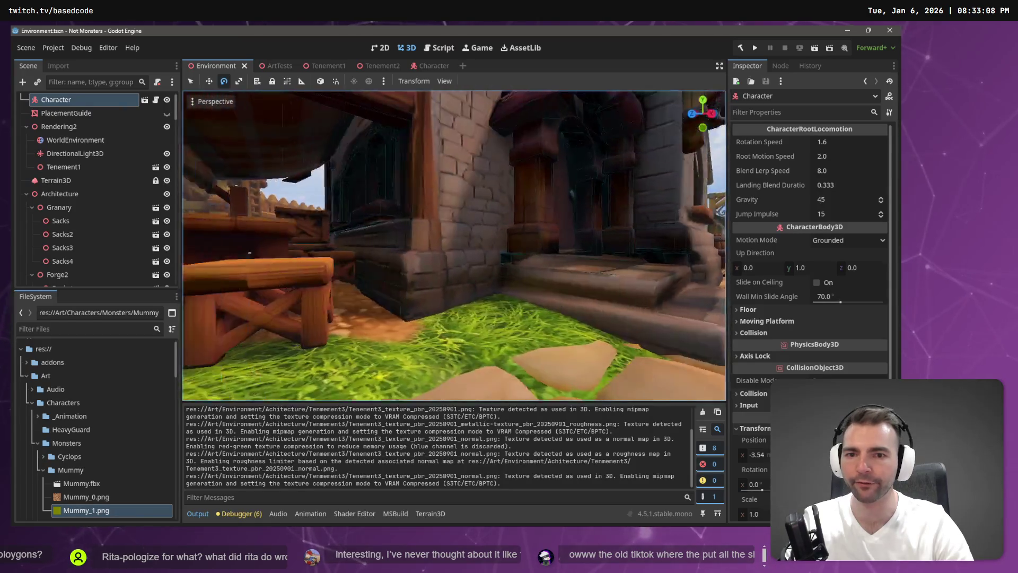
pyautogui.press('w')
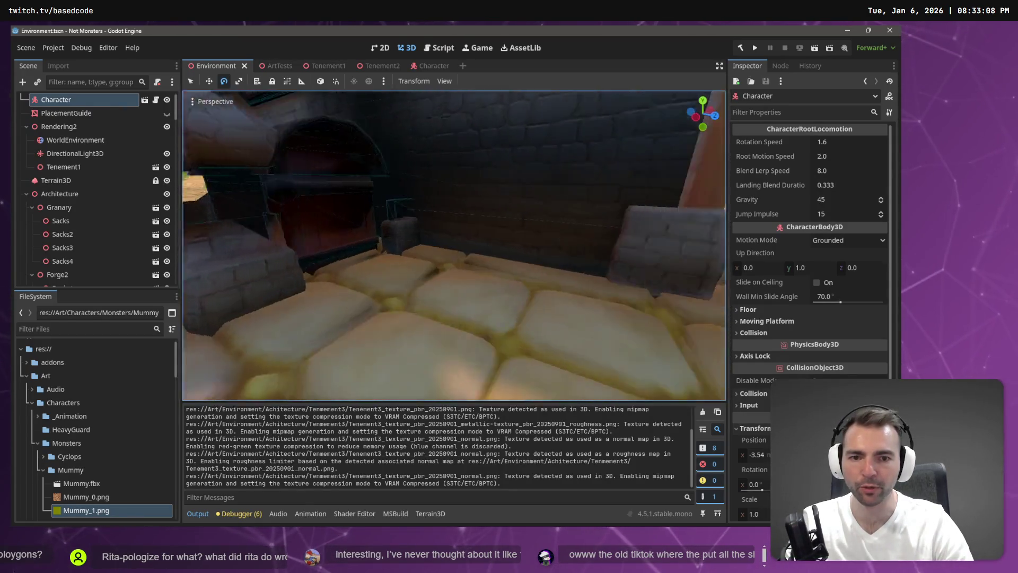
pyautogui.press('s')
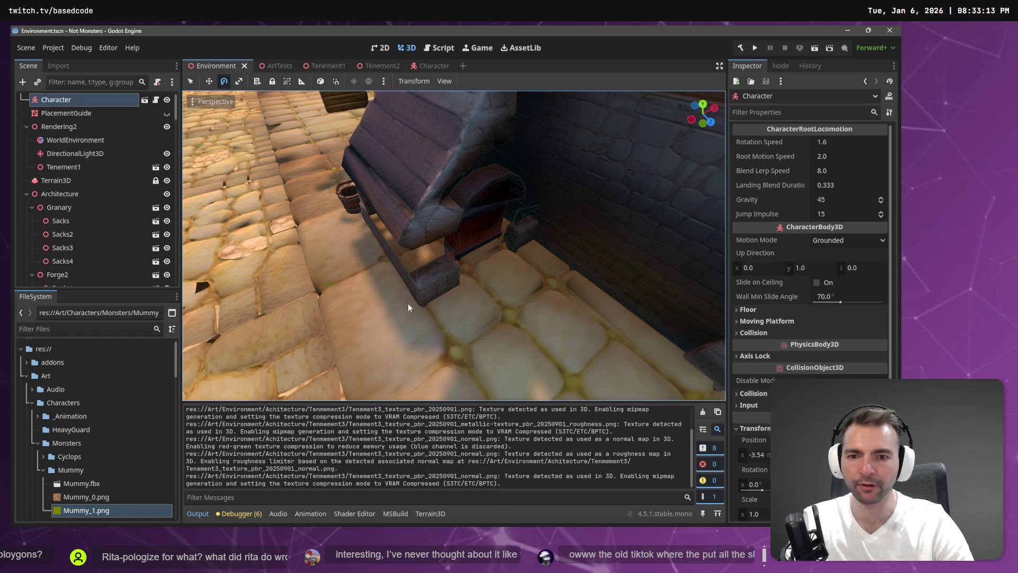
pyautogui.rightClick(432, 328)
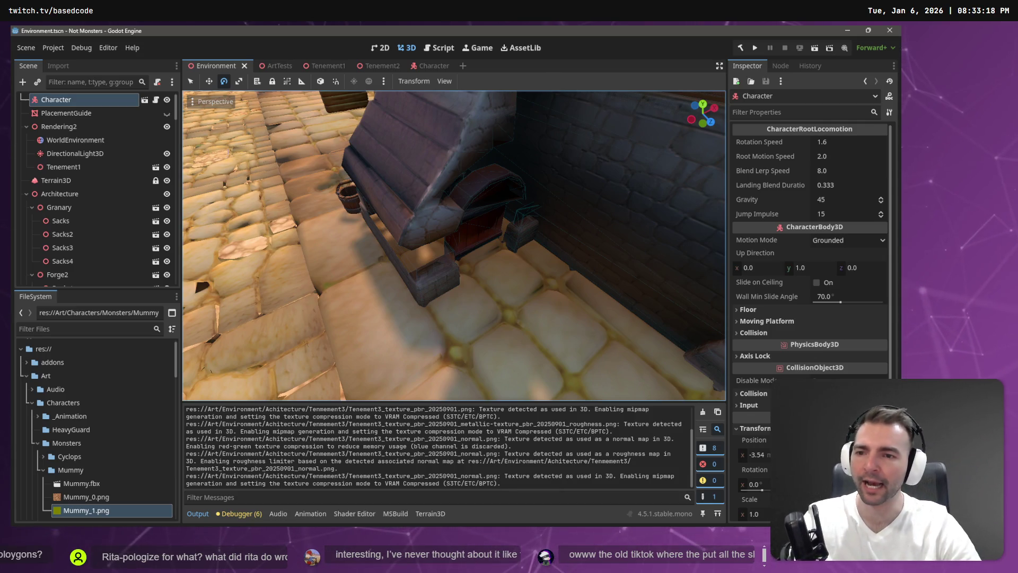
pyautogui.press('w')
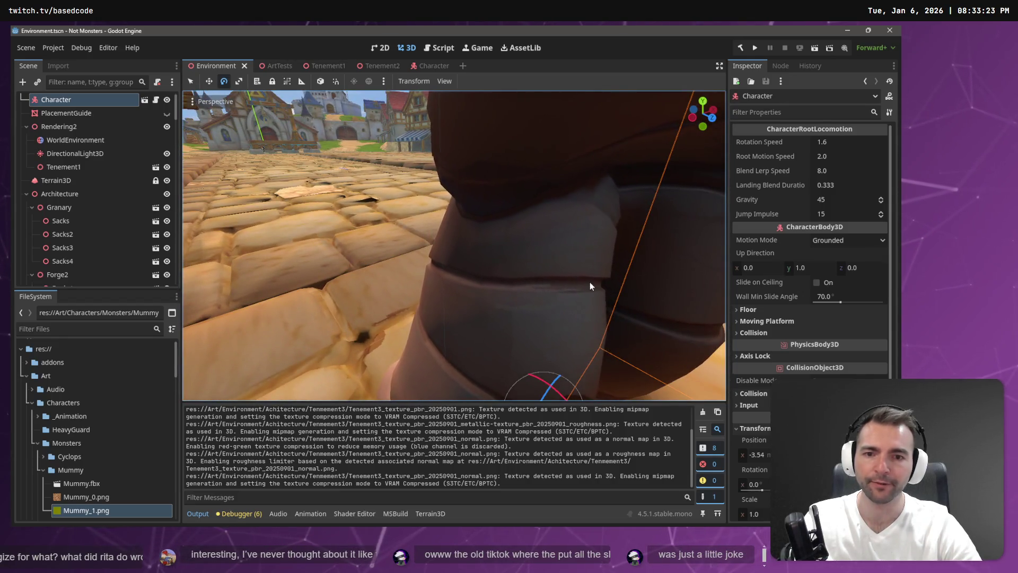
pyautogui.press('f')
pyautogui.press('w')
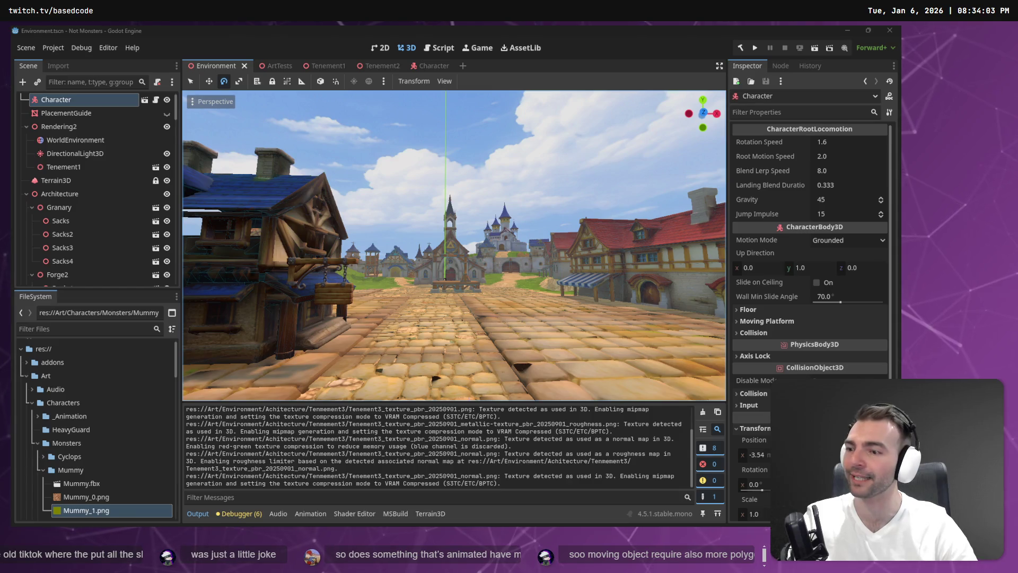
pyautogui.press('w')
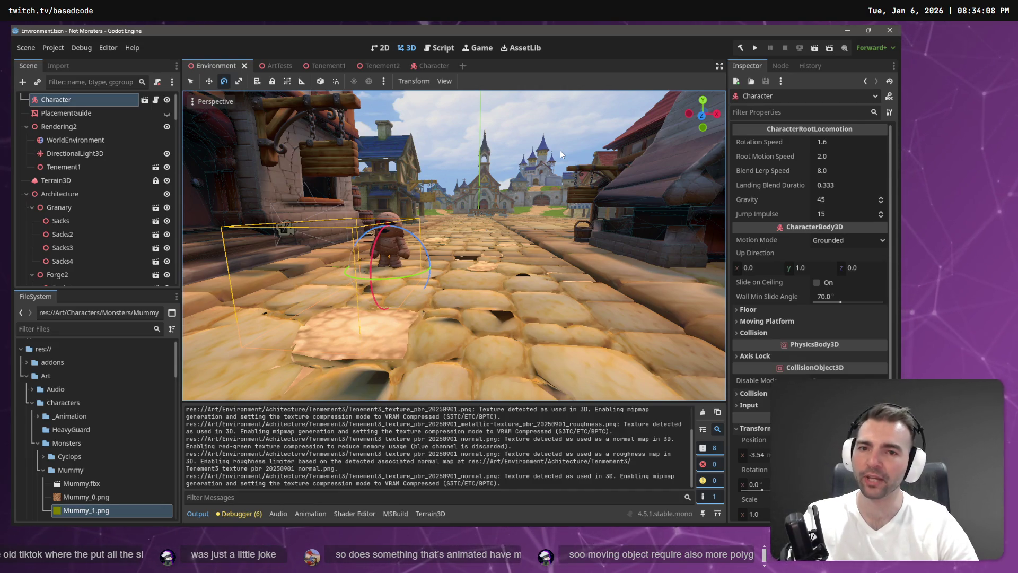
pyautogui.press('w')
pyautogui.press('w')
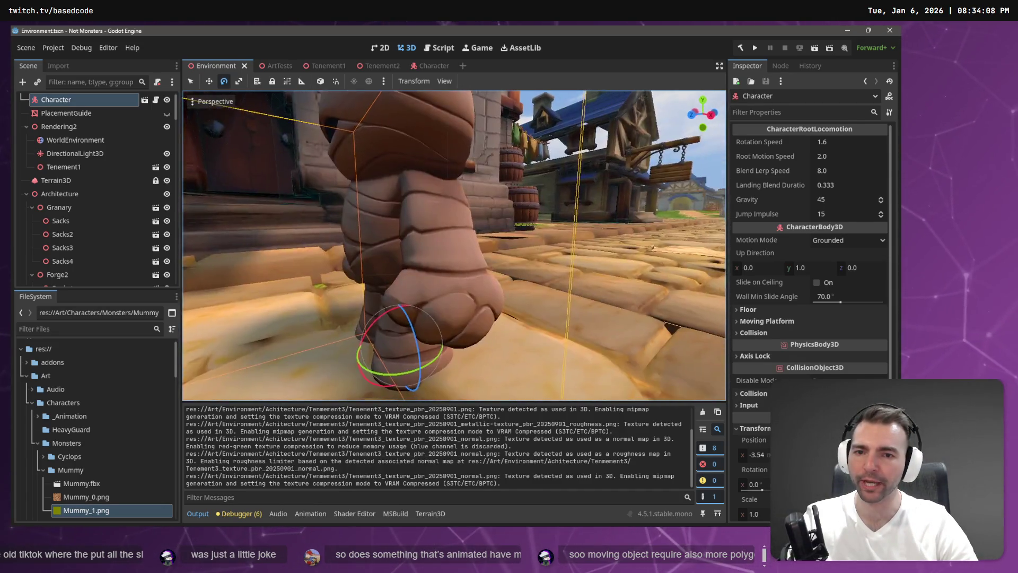
pyautogui.press('w')
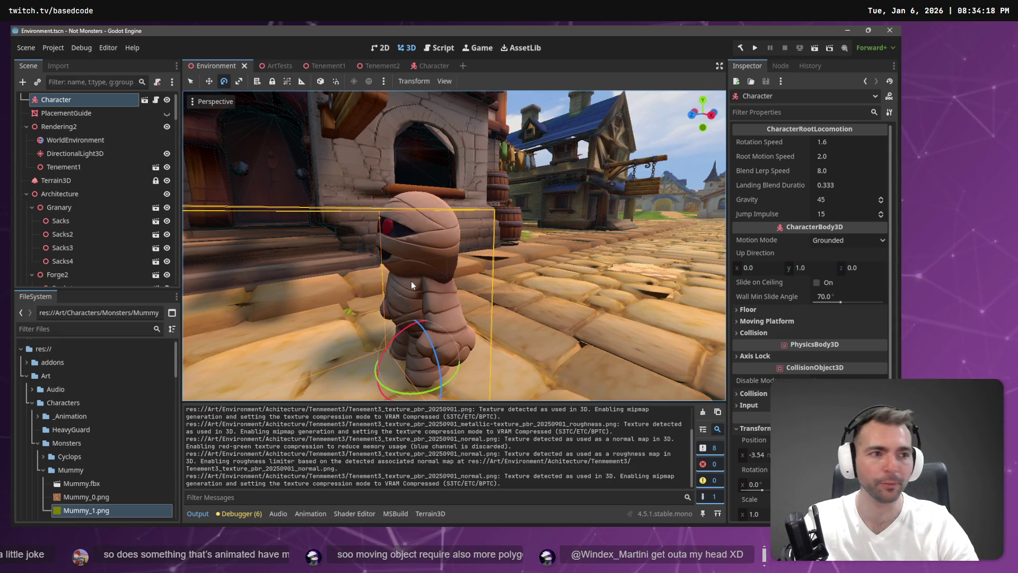
# Reveal Mummy.fbx from the FileSystem dock in the system file manager
pyautogui.rightClick(95, 485)
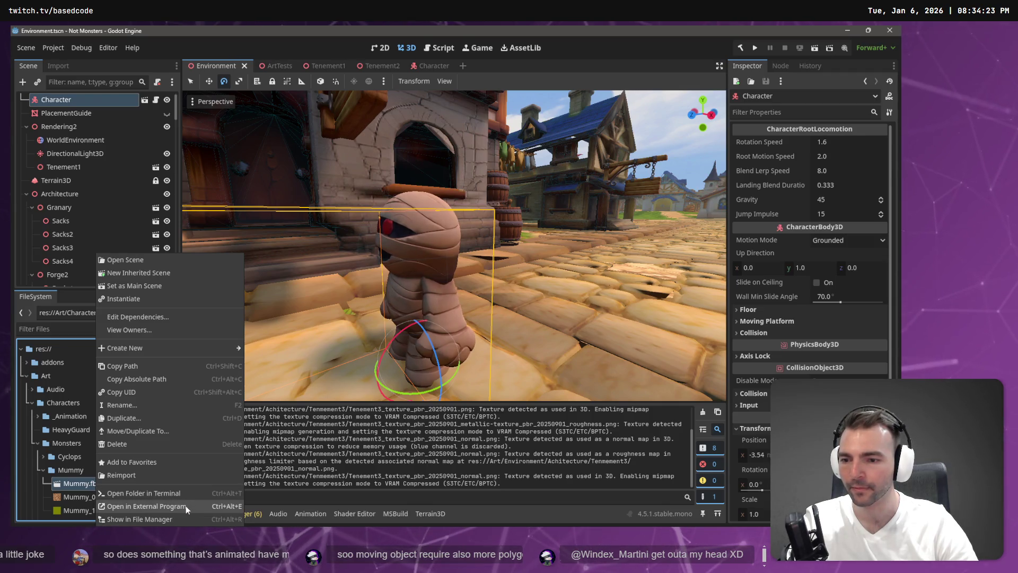
pyautogui.click(178, 517)
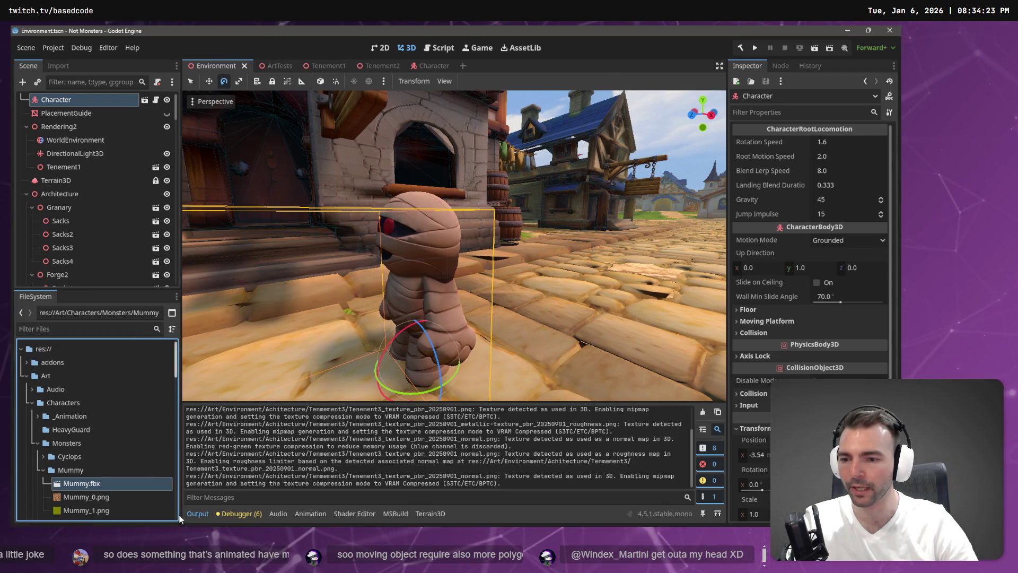
pyautogui.click(444, 338)
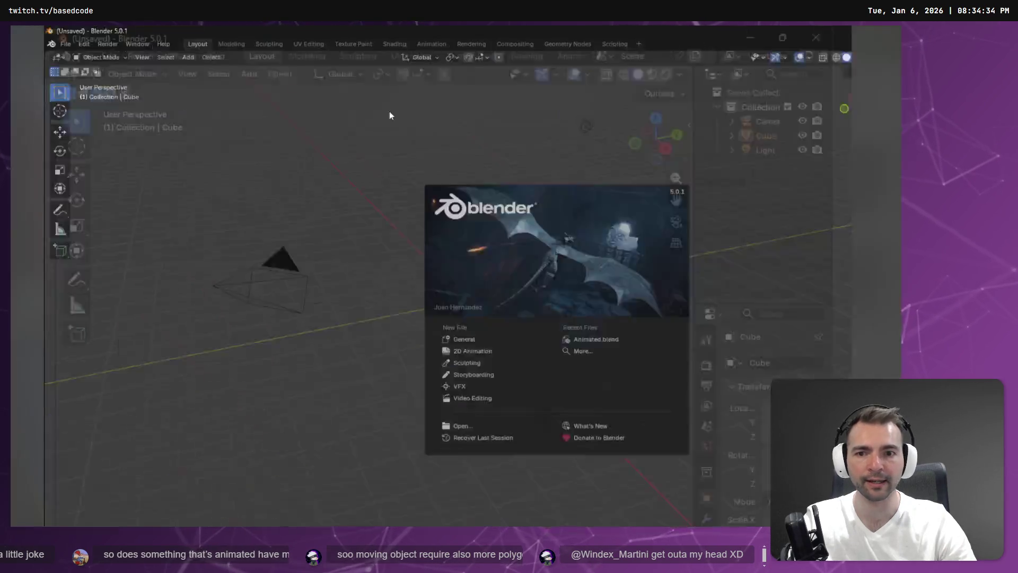
# Drag Mummy.fbx from Explorer into Blender's viewport and confirm the FBX import
pyautogui.hotkey('alt', 'Tab')
pyautogui.click(403, 209)
pyautogui.moveTo(435, 205); pyautogui.dragTo(256, 222)
pyautogui.click(269, 392)
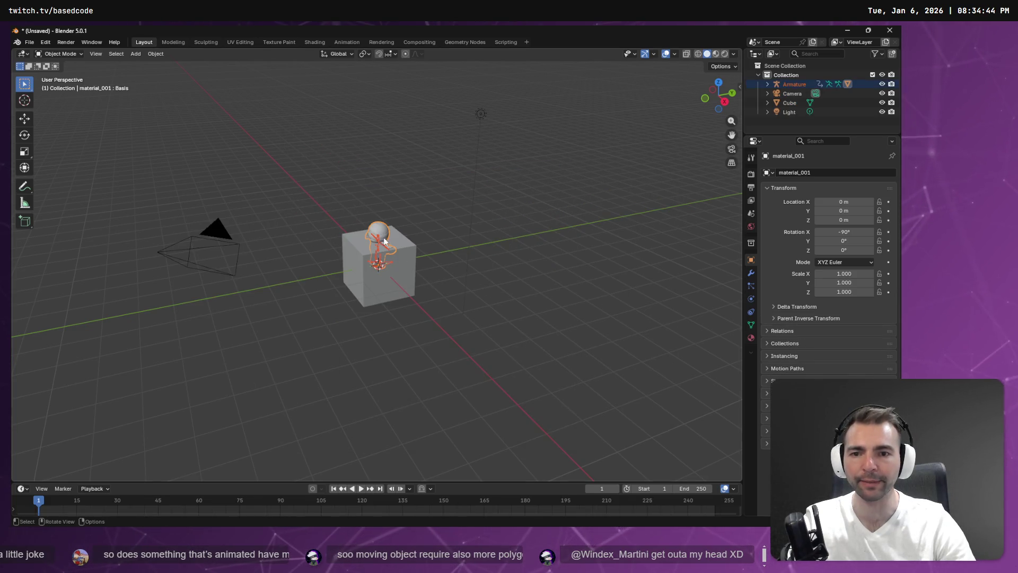
# Delete Blender's default cube and zoom in on the mummy
pyautogui.click(382, 303)
pyautogui.press('Delete')
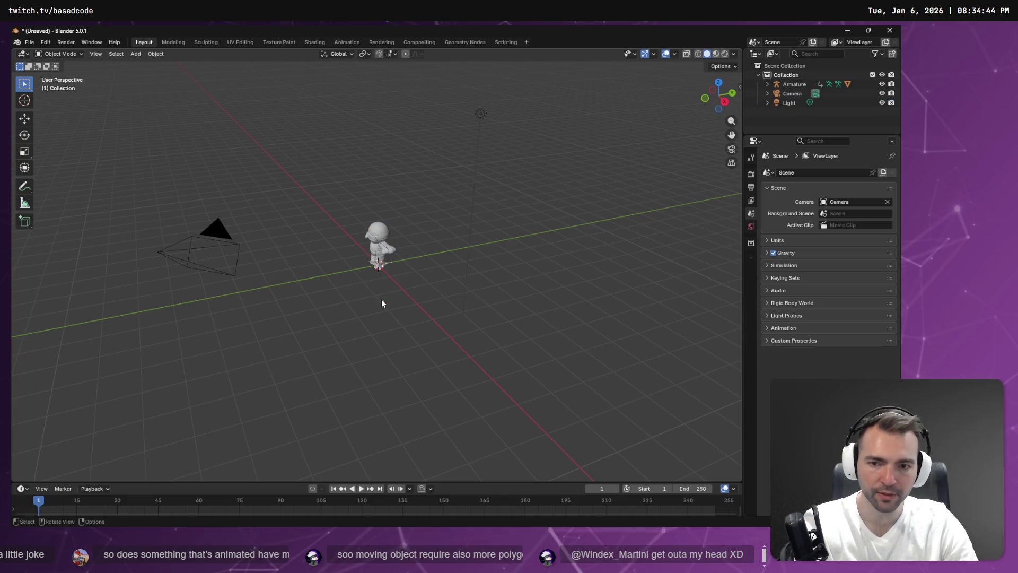
pyautogui.scroll(5, 375, 243)
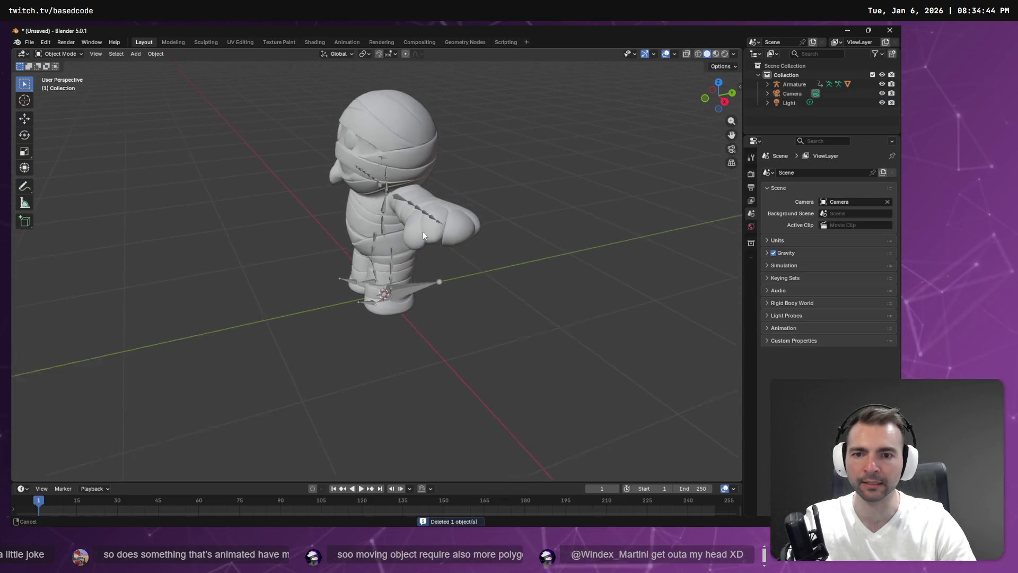
pyautogui.scroll(5, 409, 296)
# Orbit around the imported mummy and switch the viewport to wireframe shading
pyautogui.rightClick(417, 306)
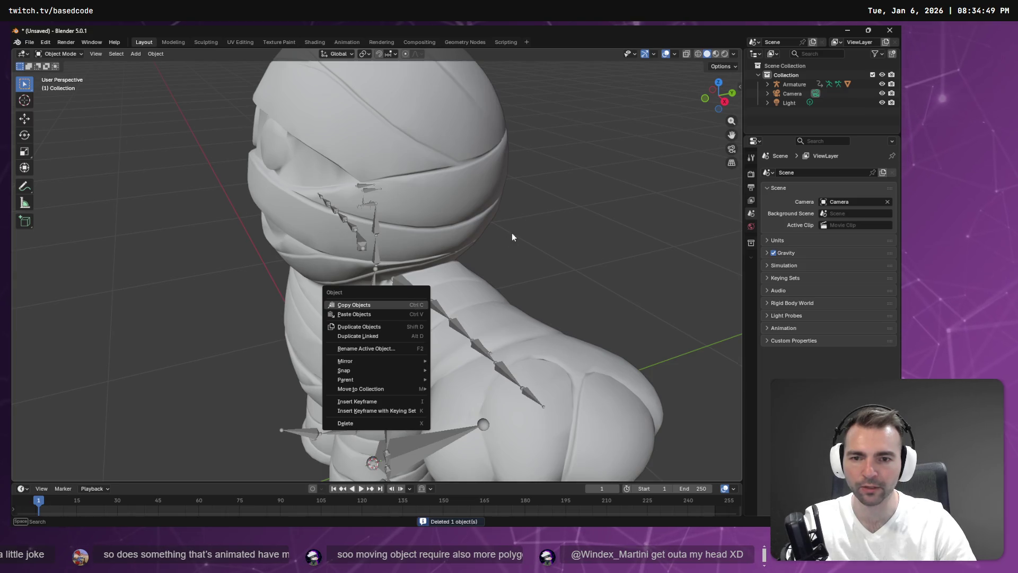
pyautogui.press('Escape')
pyautogui.scroll(-4, 508, 256)
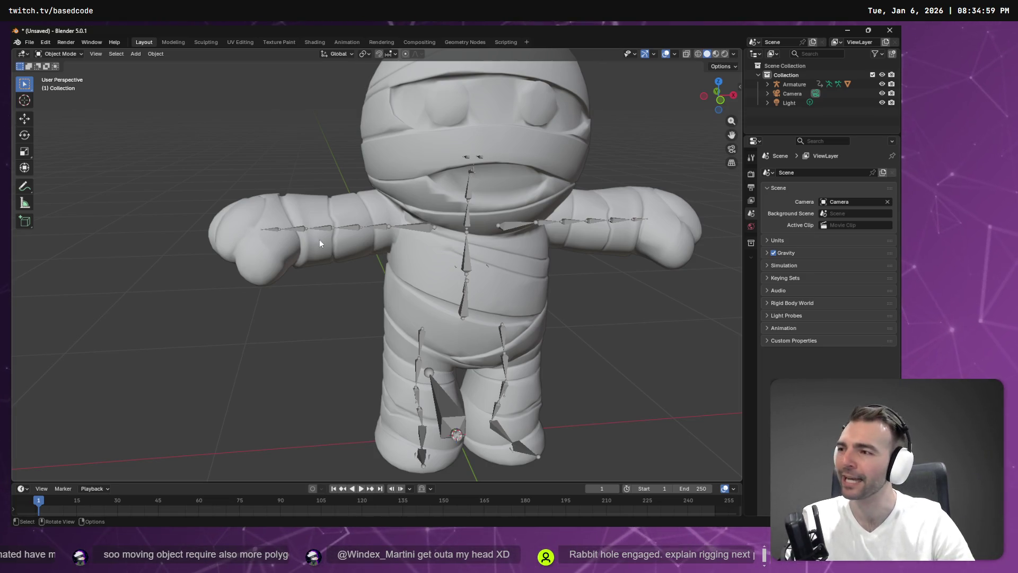
pyautogui.rightClick(415, 223)
pyautogui.moveTo(272, 80)
pyautogui.mouseDown()
pyautogui.moveTo(584, 76)
pyautogui.moveTo(173, 66)
pyautogui.moveTo(276, 78)
pyautogui.moveTo(282, 464)
pyautogui.mouseUp()
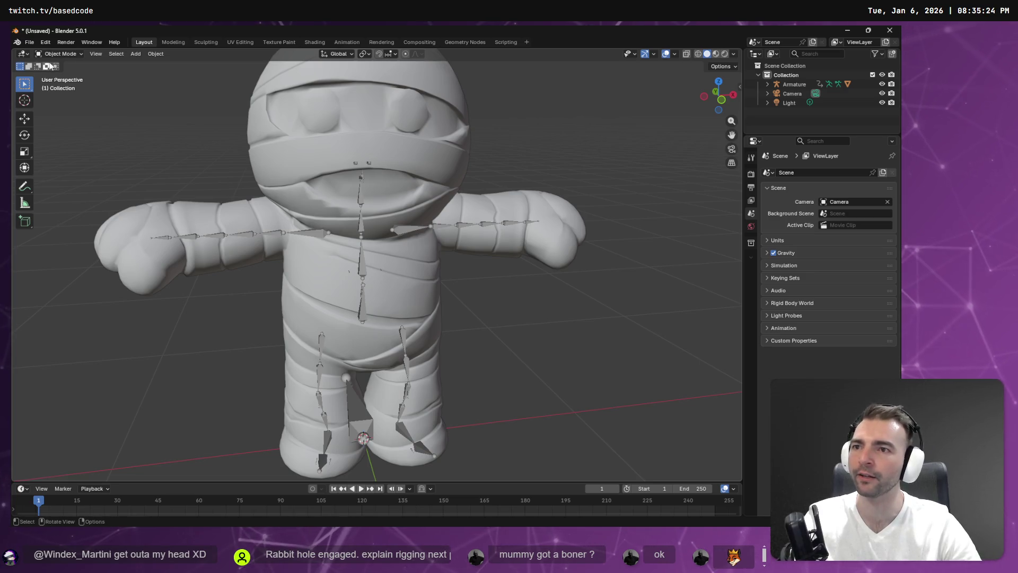
pyautogui.click(699, 54)
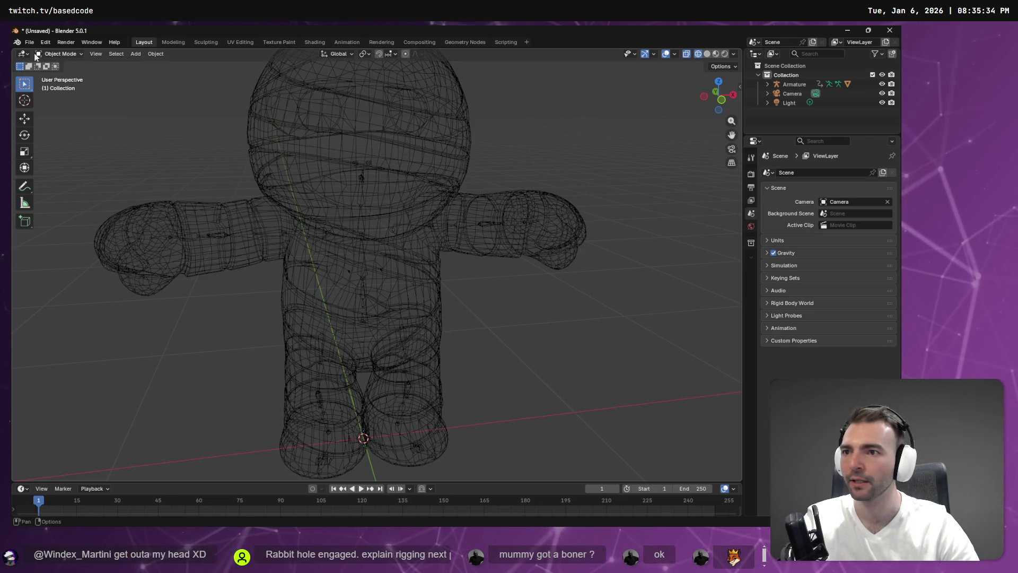
# Browse the object menu and the editor-type, interaction-mode and view menus
pyautogui.rightClick(142, 103)
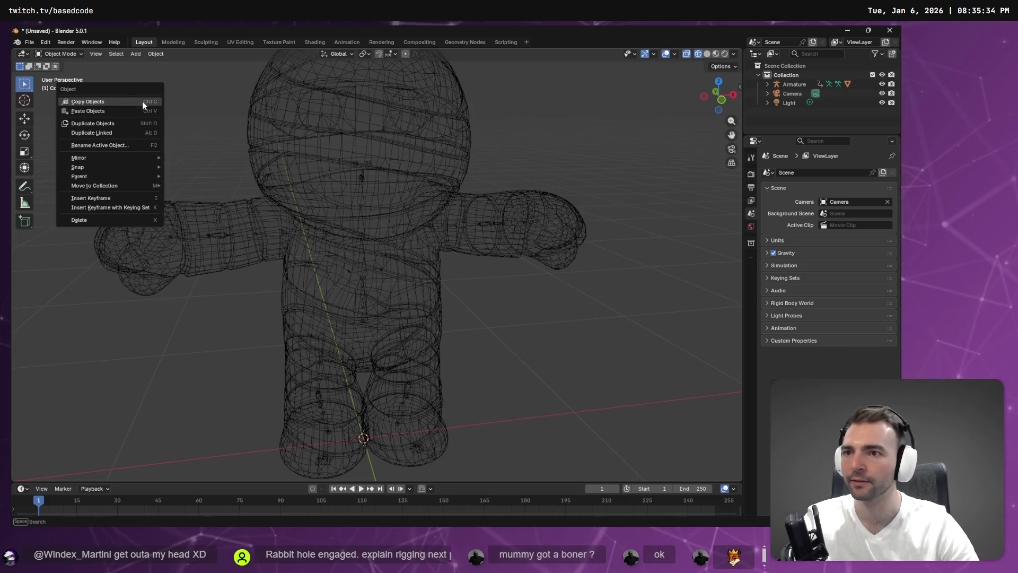
pyautogui.click(137, 75)
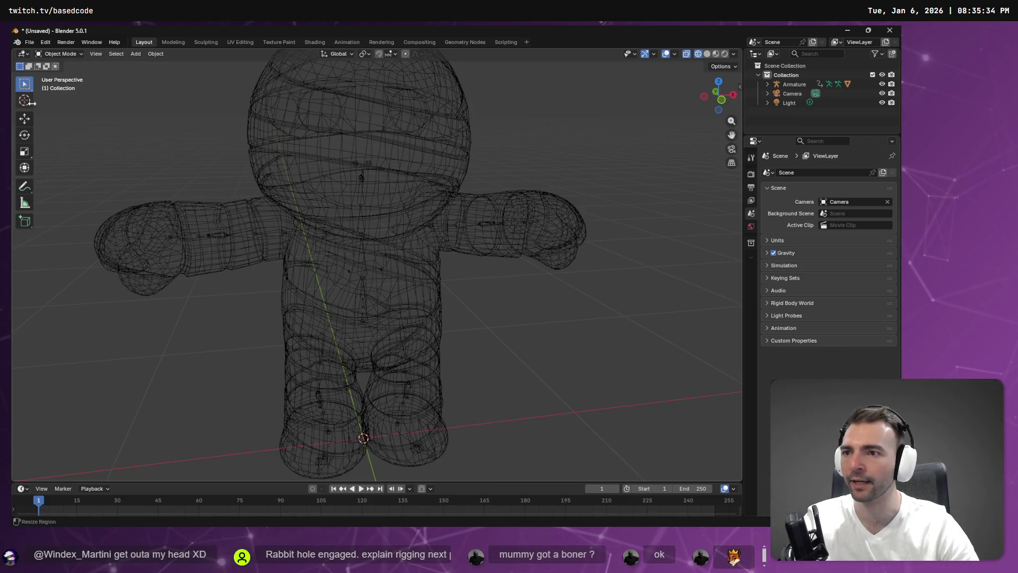
pyautogui.click(23, 54)
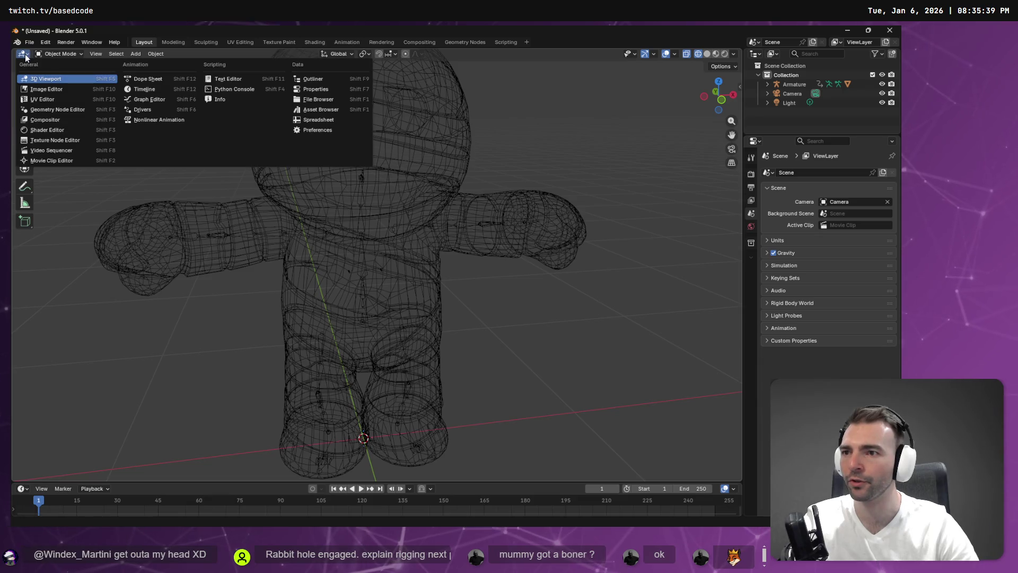
pyautogui.click(67, 55)
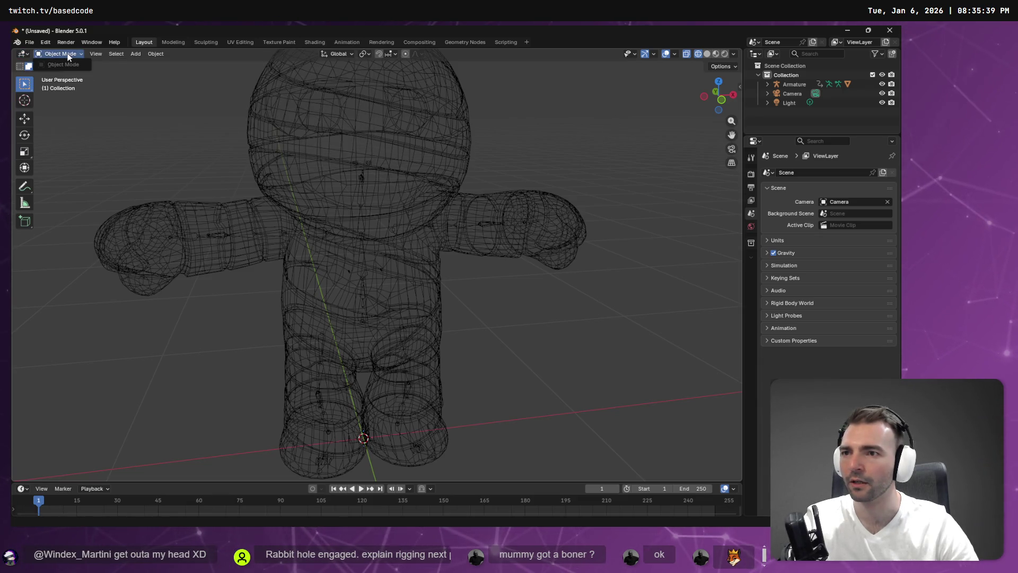
pyautogui.click(99, 54)
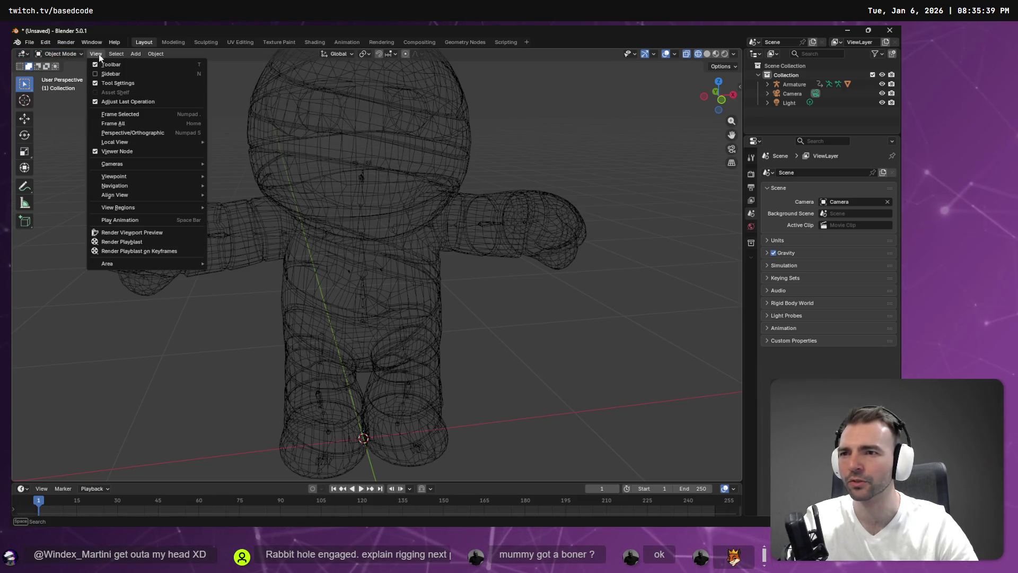
# Look through the mummy's object context menus, including its parenting options
pyautogui.rightClick(61, 92)
pyautogui.rightClick(221, 97)
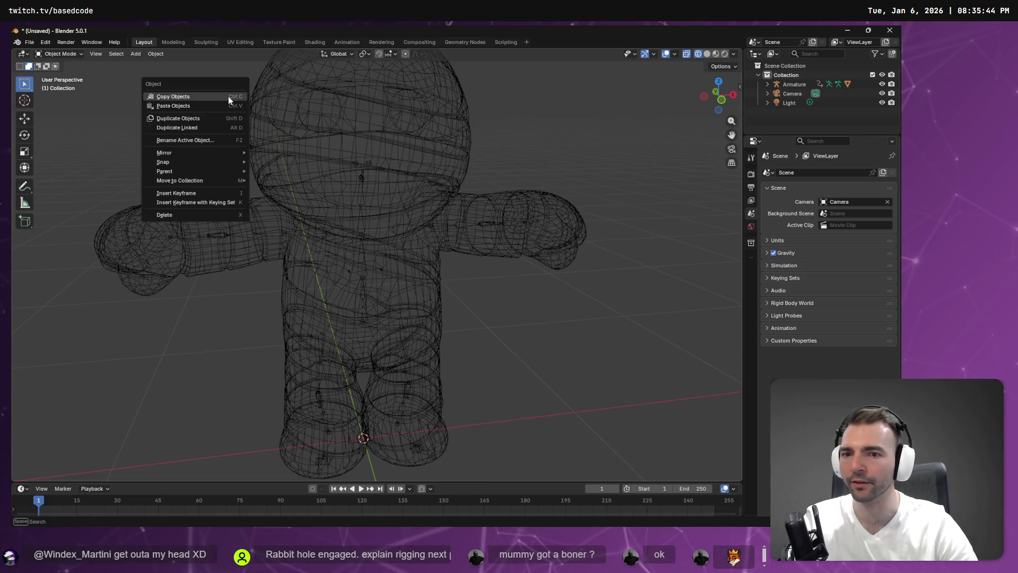
pyautogui.rightClick(463, 135)
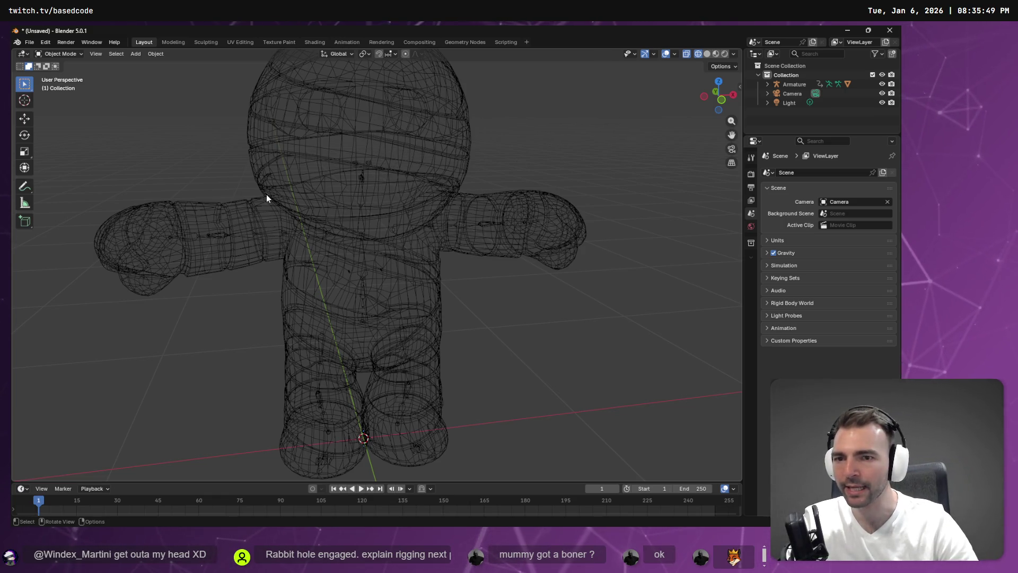
pyautogui.rightClick(260, 219)
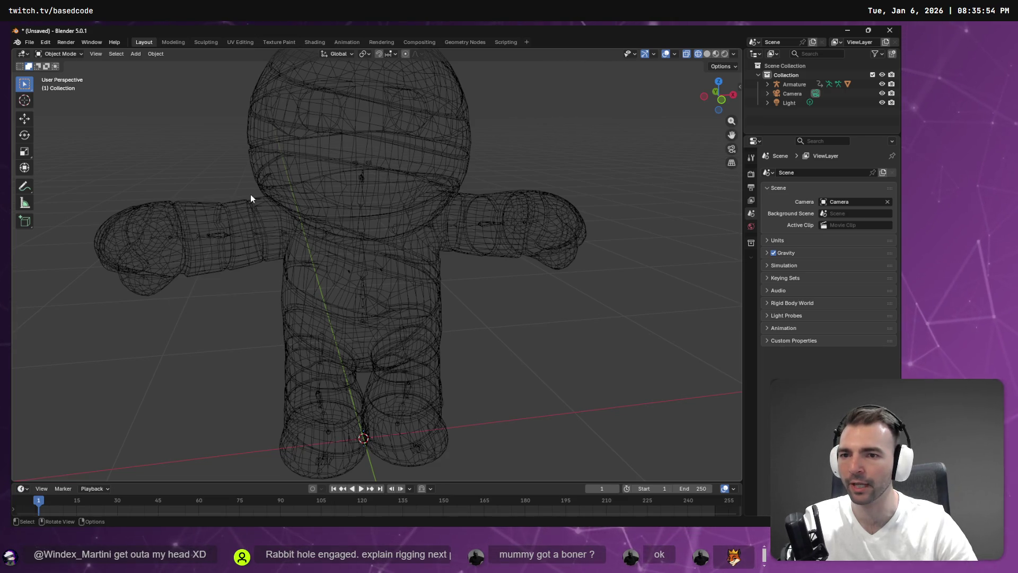
pyautogui.rightClick(342, 312)
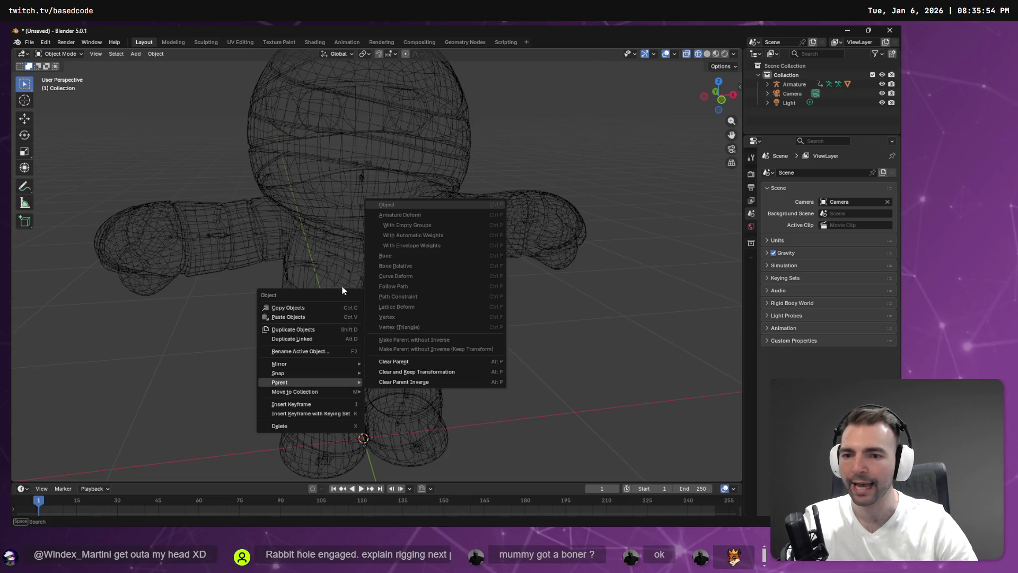
# Orbit around the mummy, select its Armature in the Outliner to inspect the bones, then quit Blender
pyautogui.moveTo(341, 245)
pyautogui.mouseDown()
pyautogui.moveTo(383, 243)
pyautogui.moveTo(409, 295)
pyautogui.moveTo(486, 345)
pyautogui.moveTo(376, 366)
pyautogui.mouseUp()
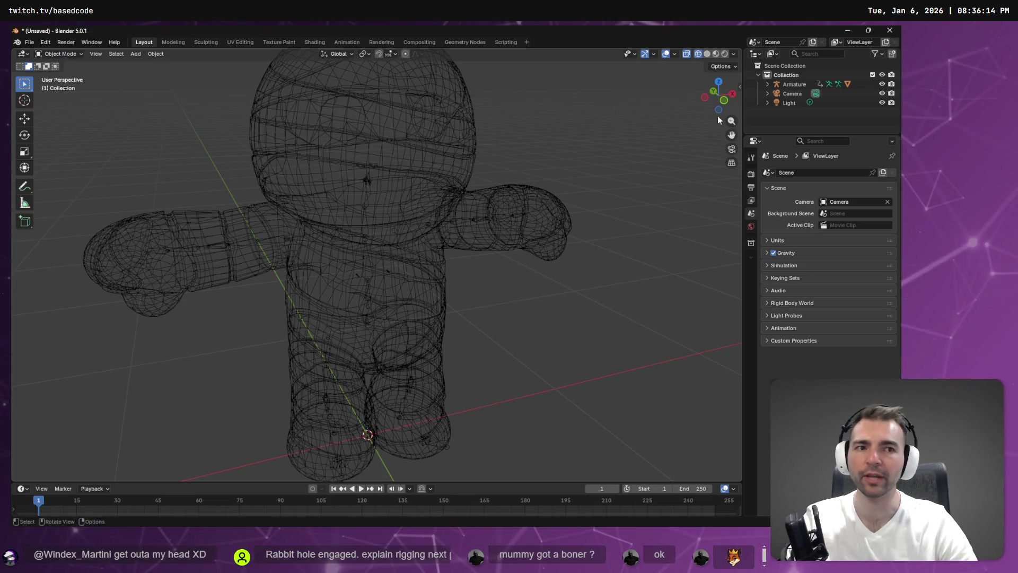
pyautogui.click(807, 84)
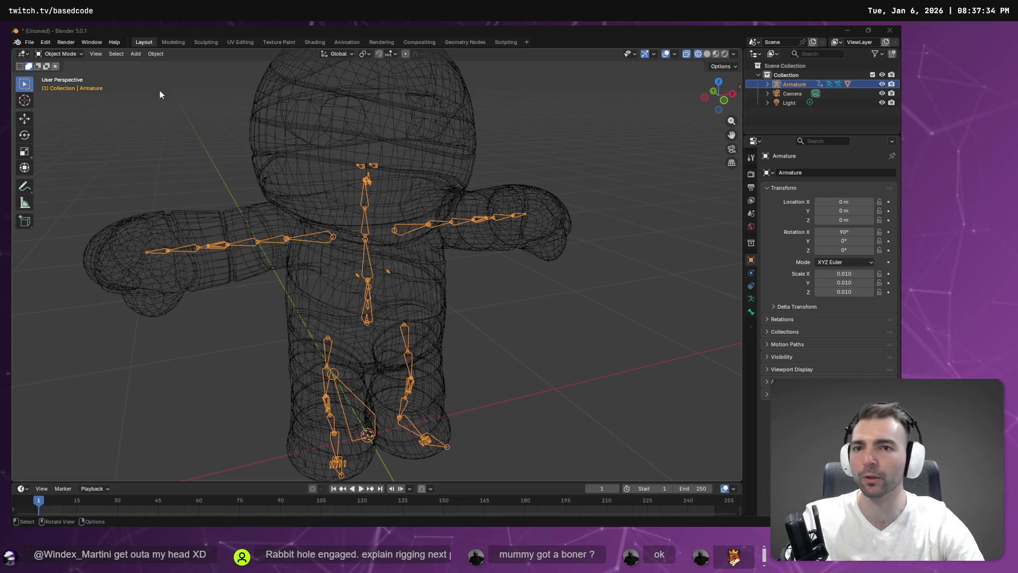
pyautogui.click(890, 31)
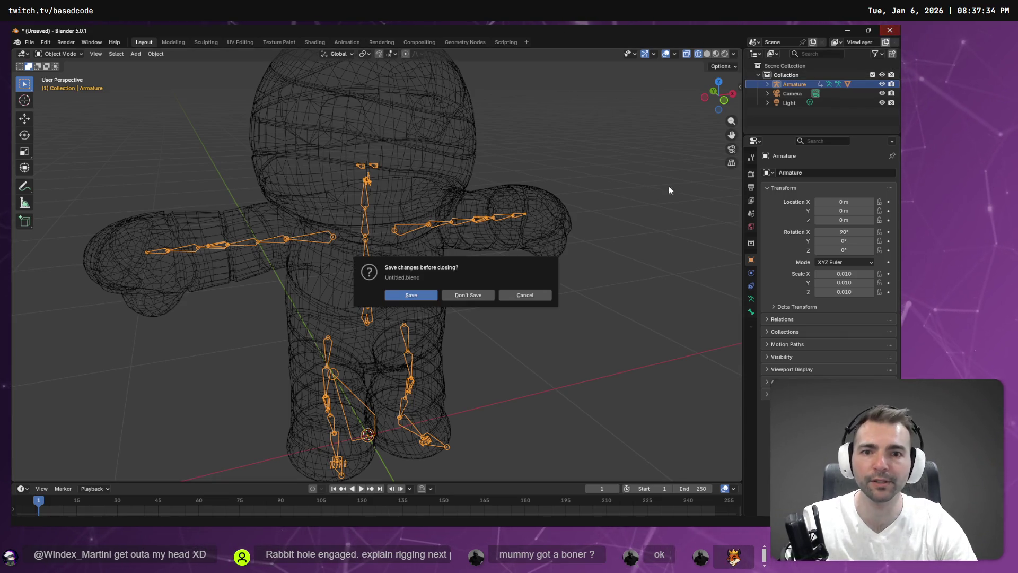
# Discard the unsaved Blender file and fly Godot's camera up over the Environment town plaza
pyautogui.click(469, 293)
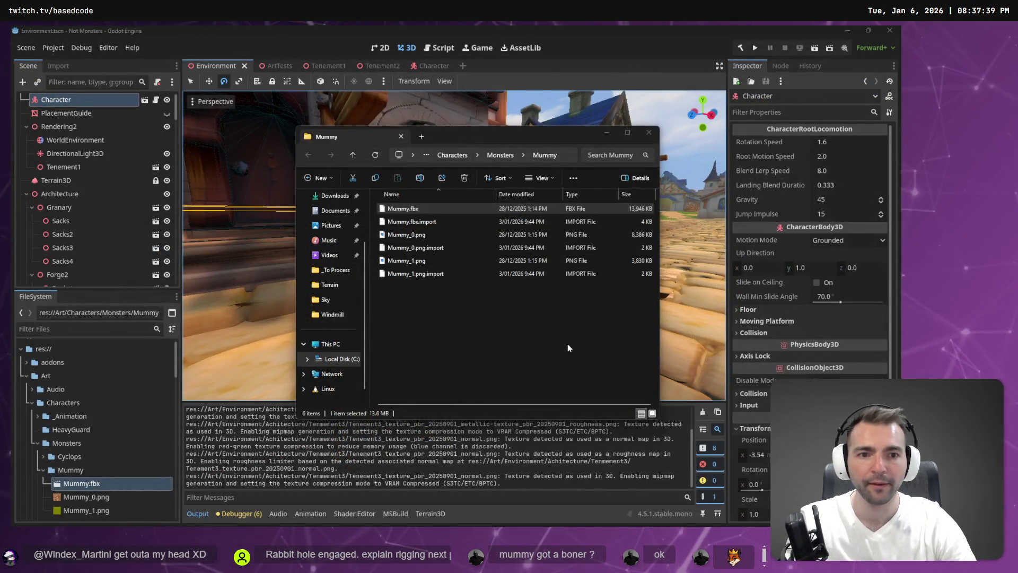
pyautogui.hotkey('alt', 'F4')
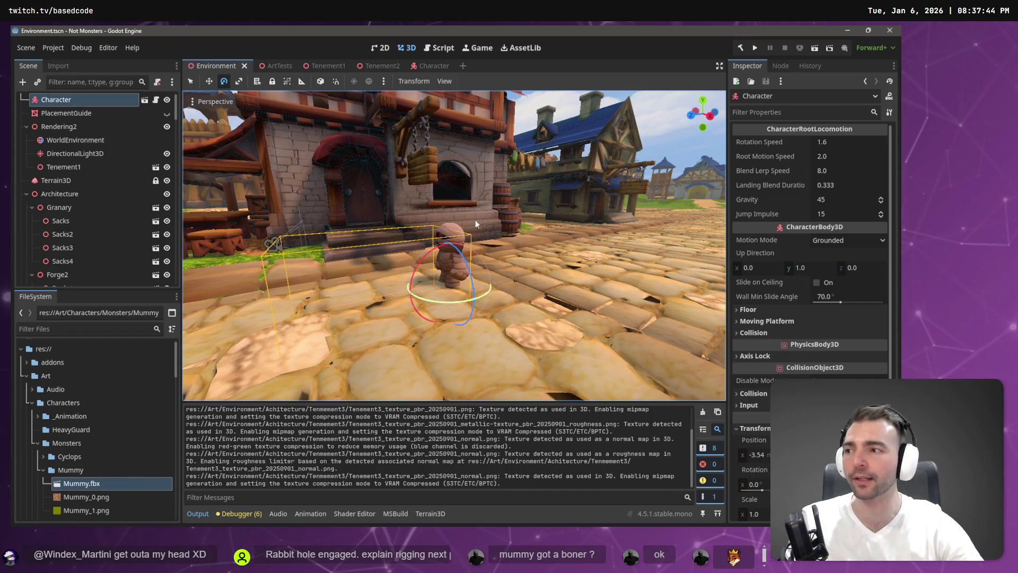
pyautogui.press('w')
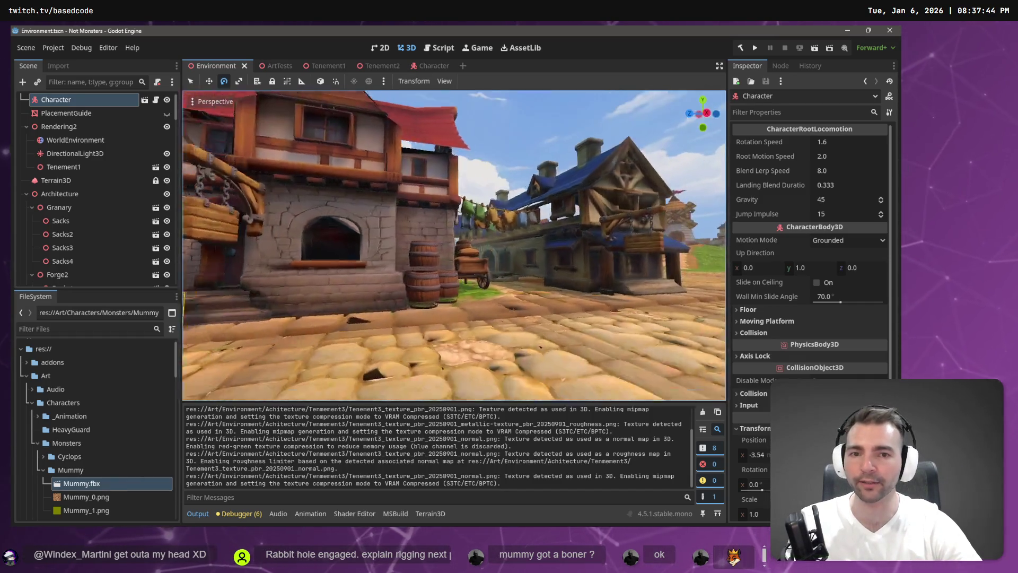
pyautogui.press('e')
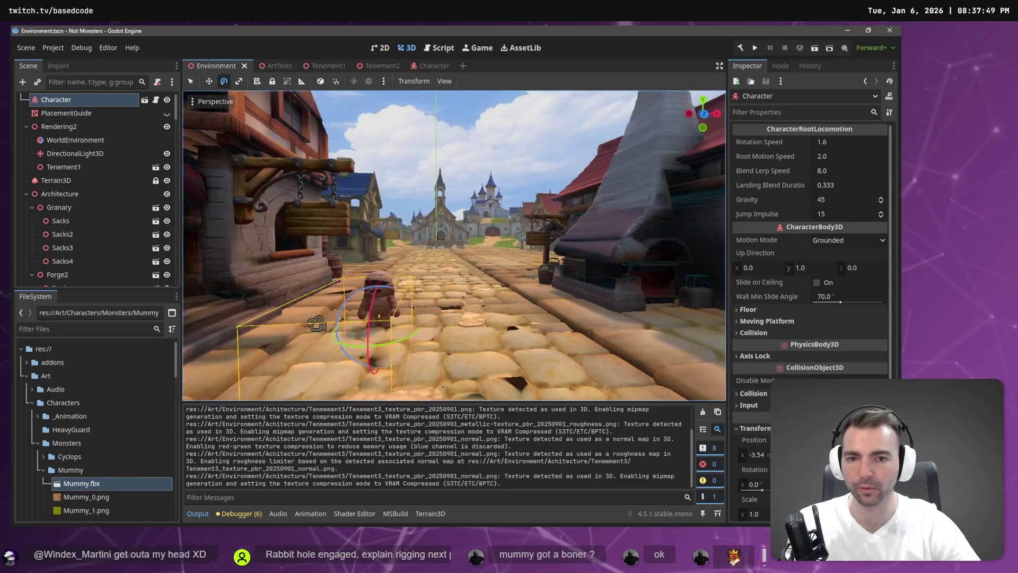
pyautogui.press('e')
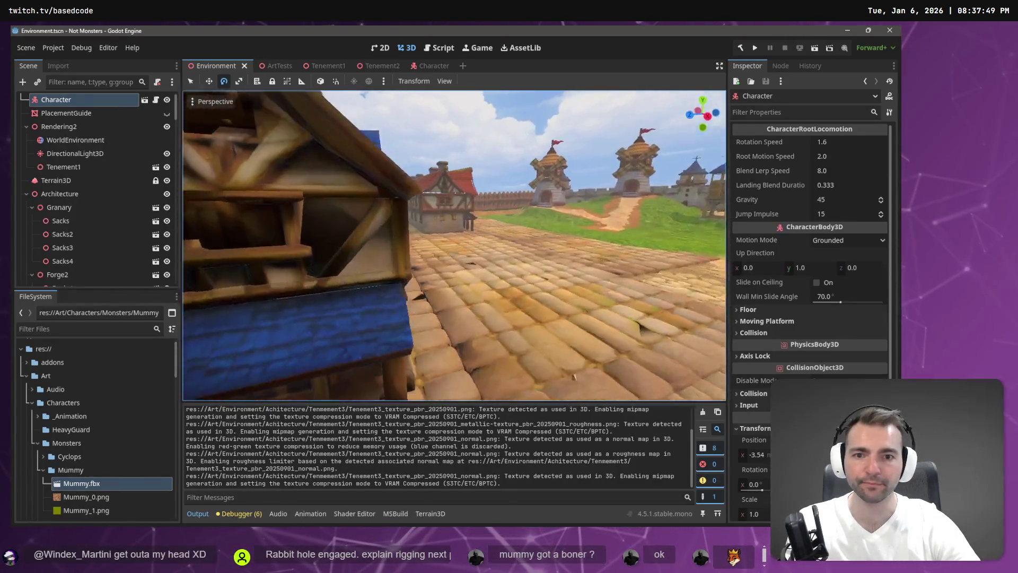
pyautogui.press('s')
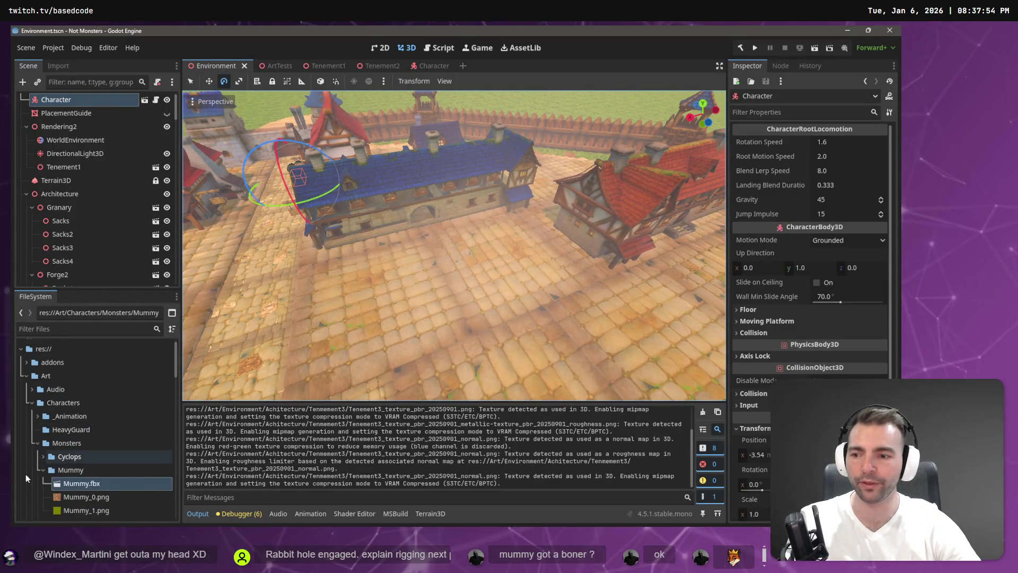
# Rename the misspelled Tenmement3 folder to Tenement3
pyautogui.click(43, 470)
pyautogui.scroll(-5, 68, 464)
pyautogui.scroll(-4, 58, 465)
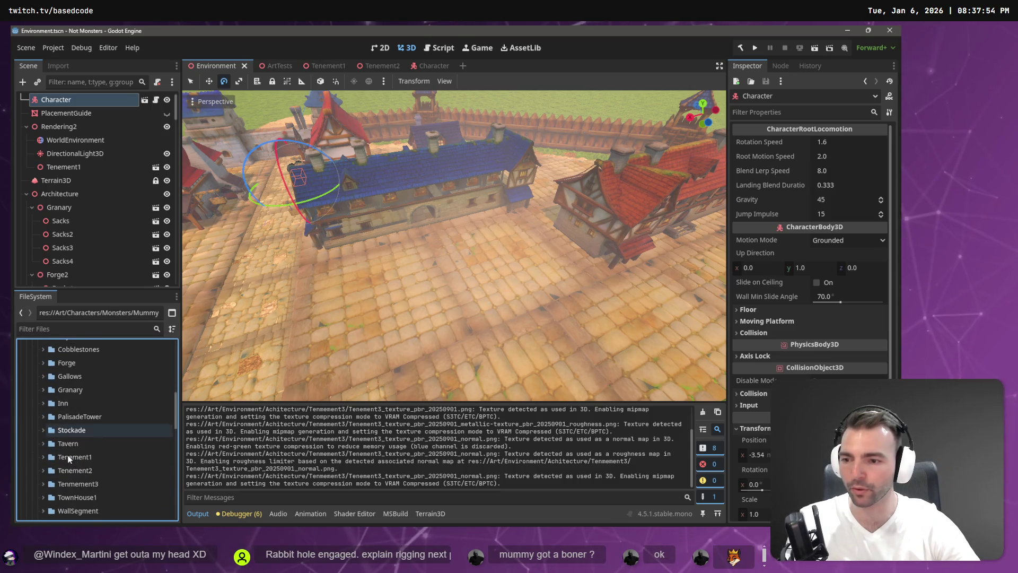
pyautogui.click(84, 462)
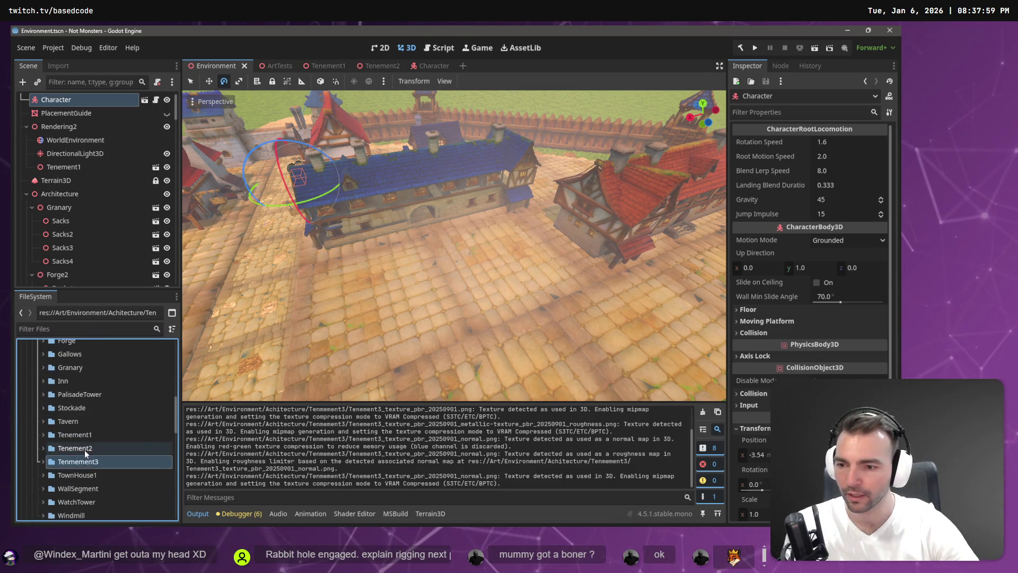
pyautogui.click(88, 462)
pyautogui.press('F2')
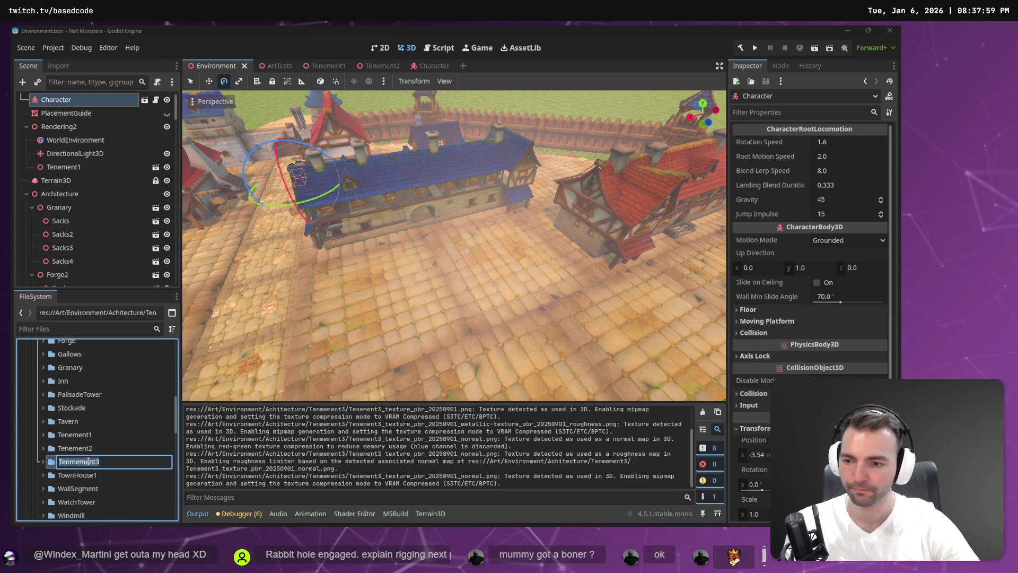
pyautogui.press('Return')
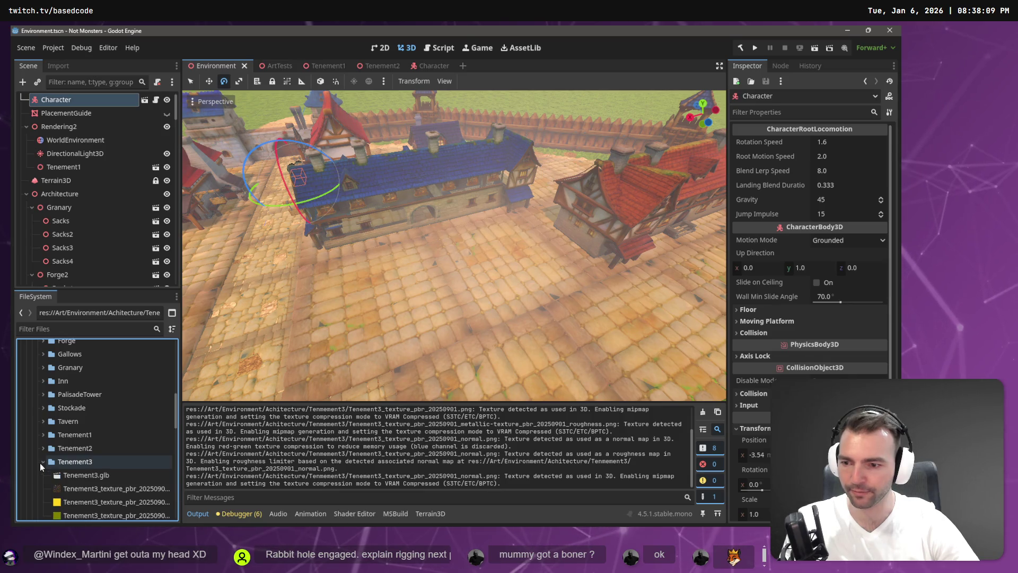
# Expand the Tenement3 folder, select Tenement3.glb and switch to the ArtTests scene
pyautogui.click(40, 463)
pyautogui.click(84, 476)
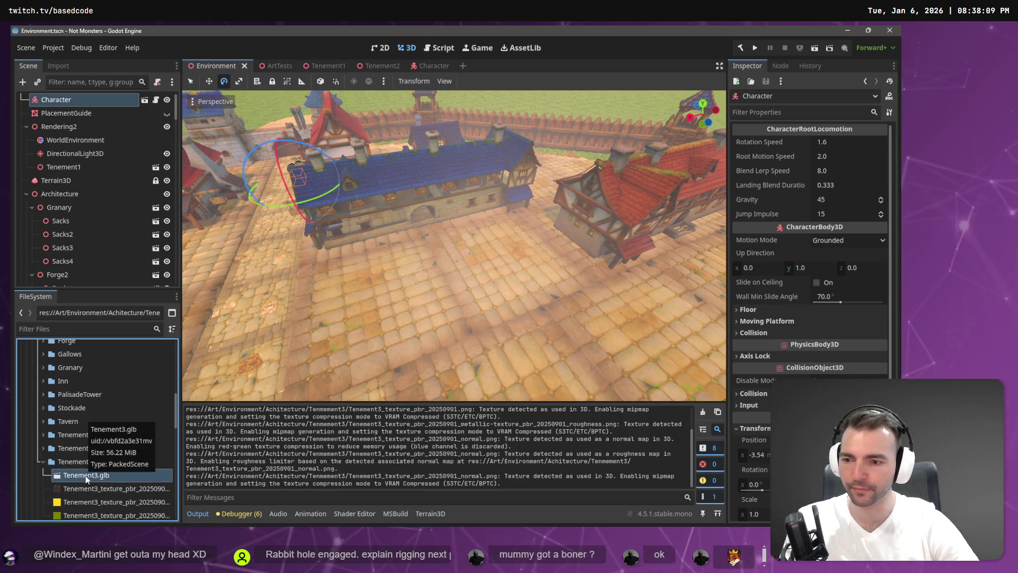
pyautogui.scroll(-3, 84, 459)
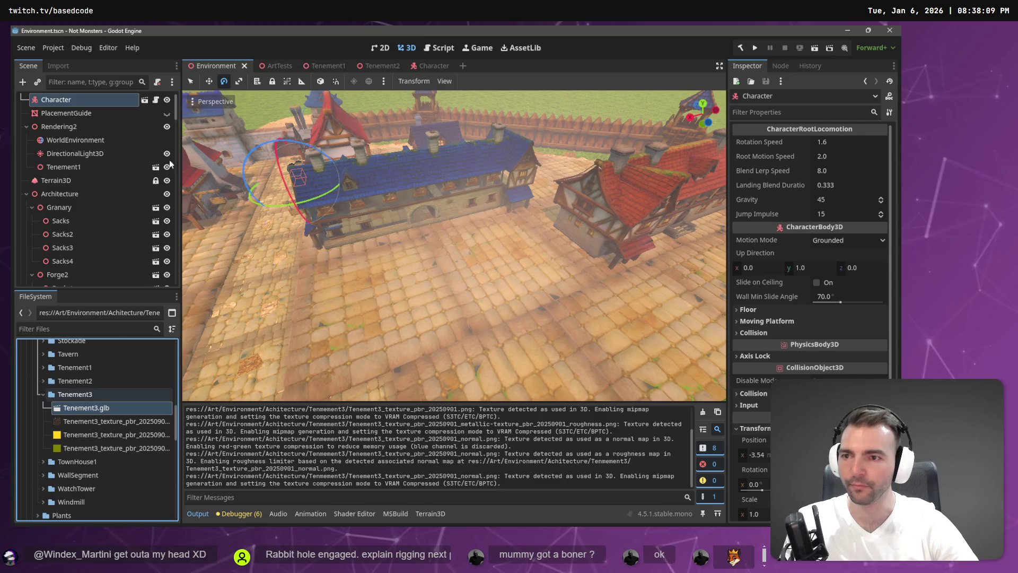
pyautogui.click(268, 66)
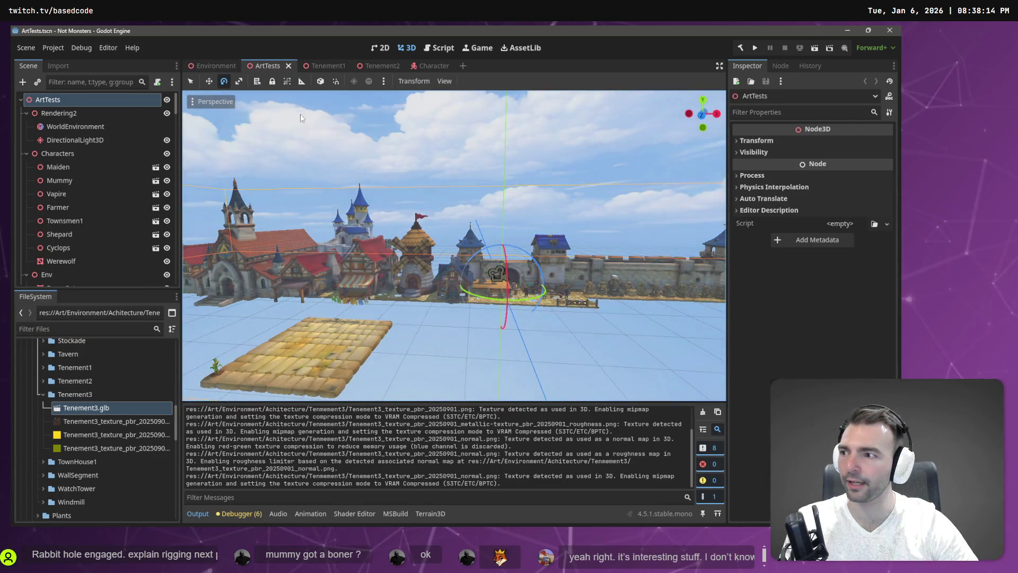
# Fly over the ArtTests building row and drop Tenement3.glb onto empty ground as convert2
pyautogui.press('w')
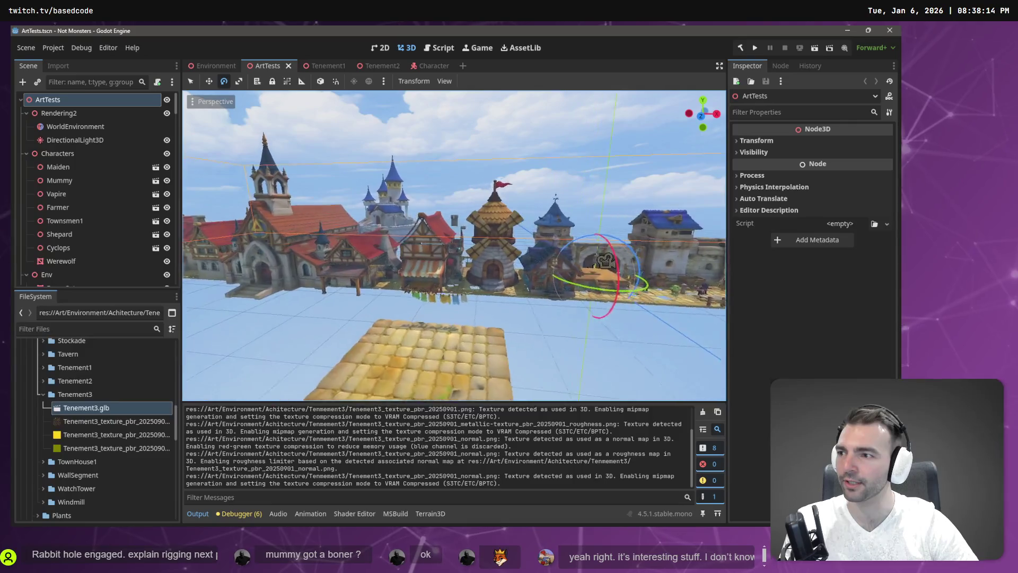
pyautogui.press('a')
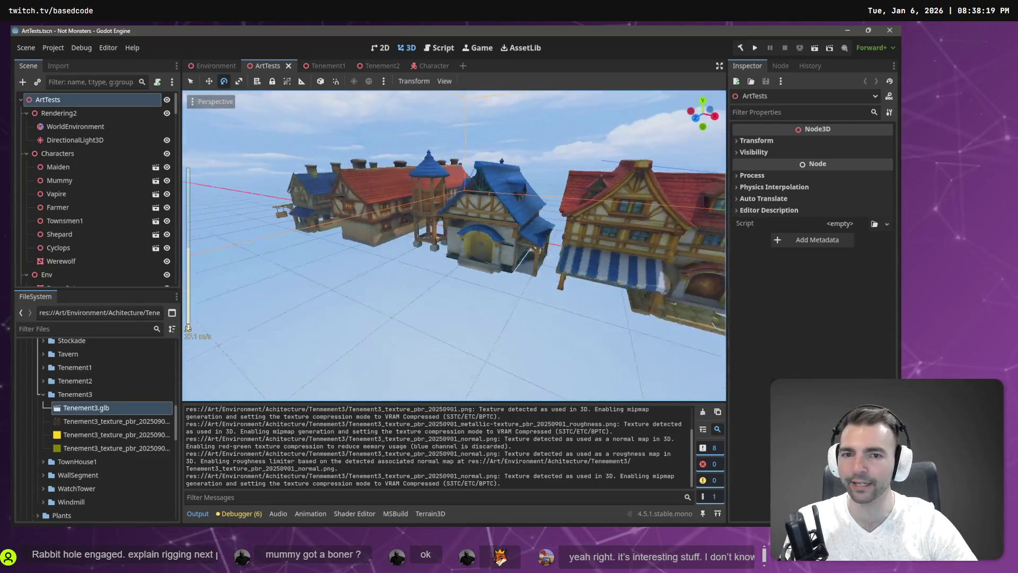
pyautogui.scroll(3, 454, 245)
pyautogui.press('s')
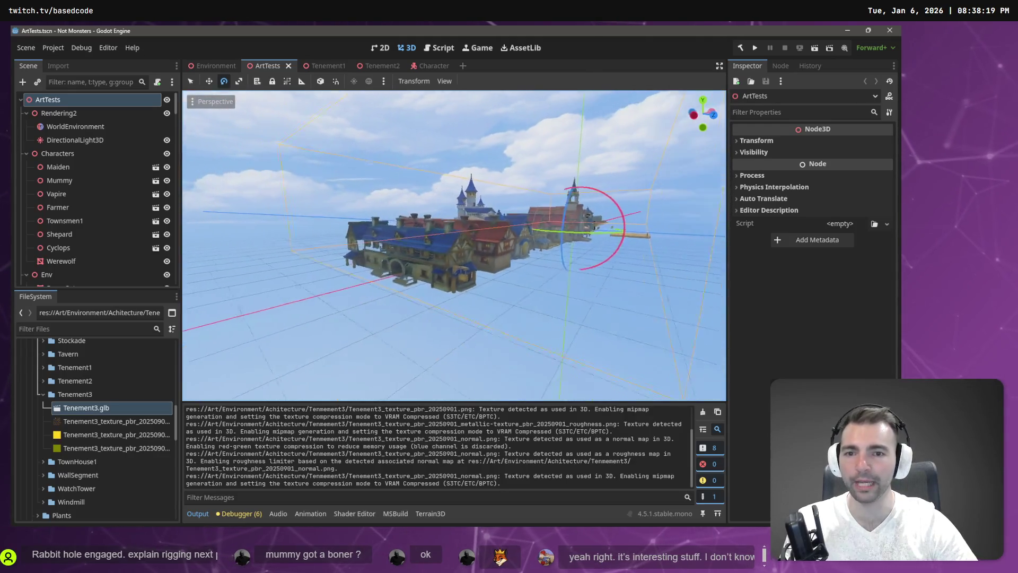
pyautogui.press('w')
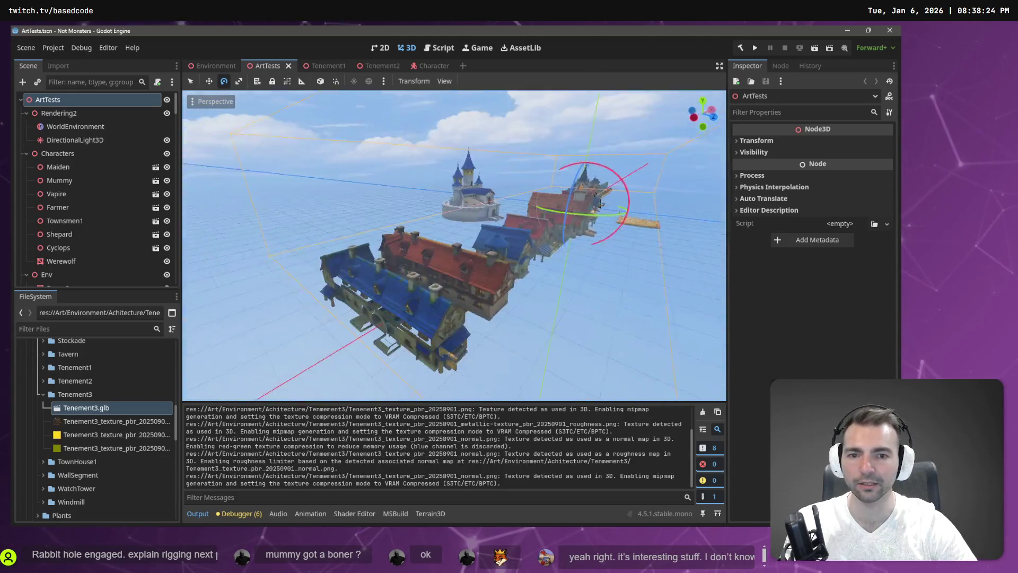
pyautogui.press('a')
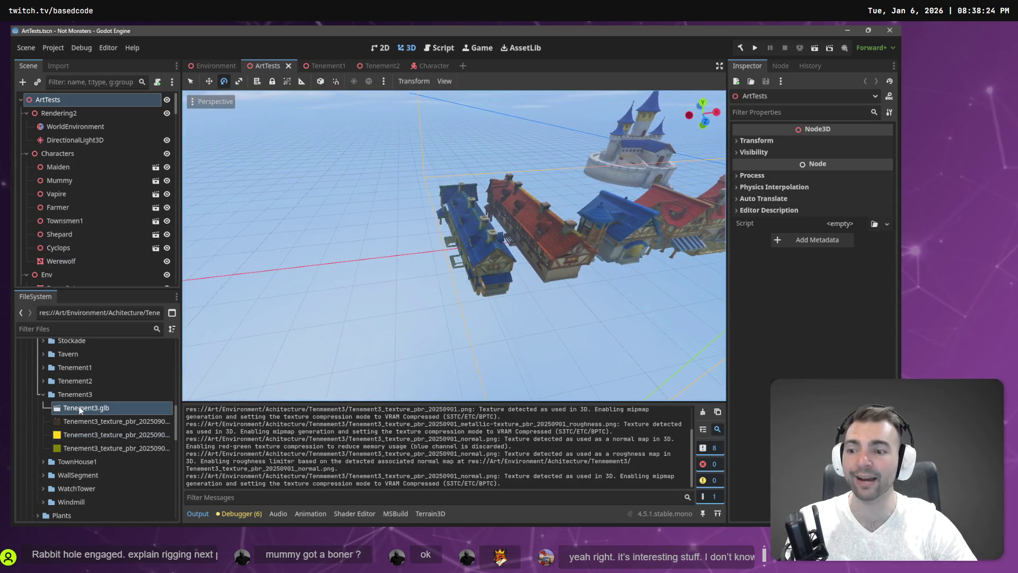
pyautogui.moveTo(327, 289)
pyautogui.mouseDown()
pyautogui.moveTo(382, 273)
pyautogui.moveTo(405, 282)
pyautogui.mouseUp()
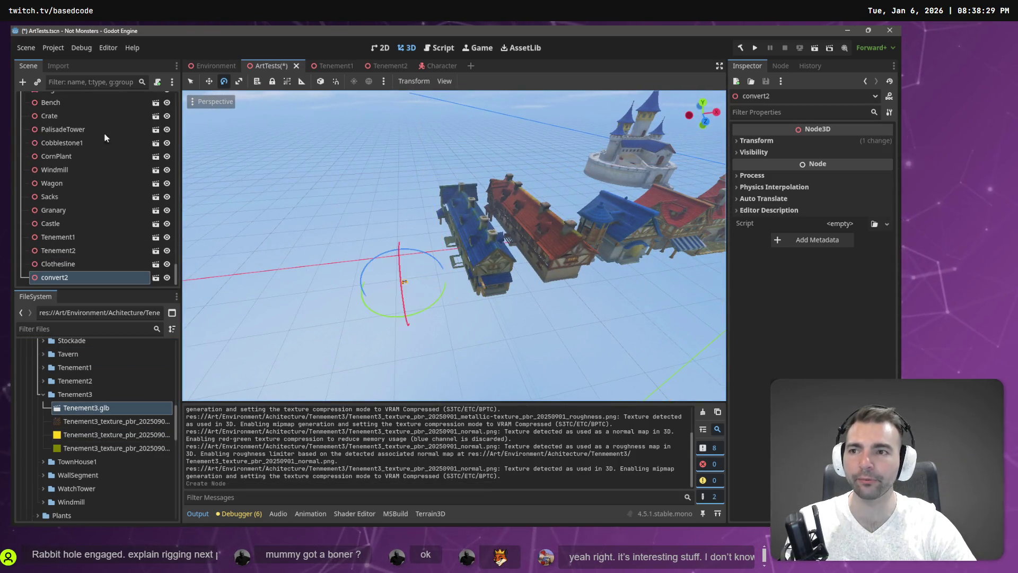
# Reimport Tenement3.glb with Root Scale 10 and fly closer to the enlarged building
pyautogui.click(58, 66)
pyautogui.click(127, 207)
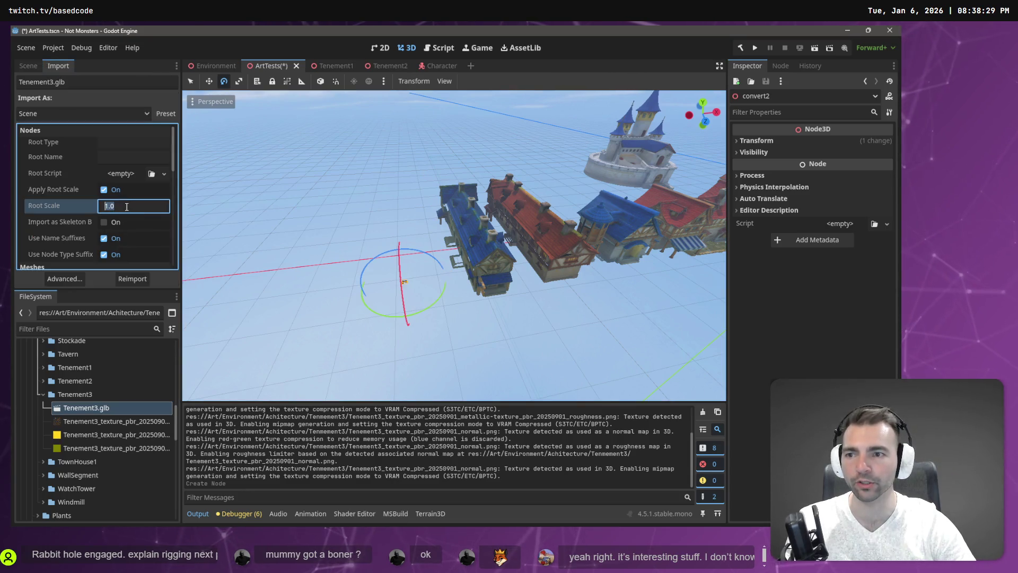
pyautogui.write('10')
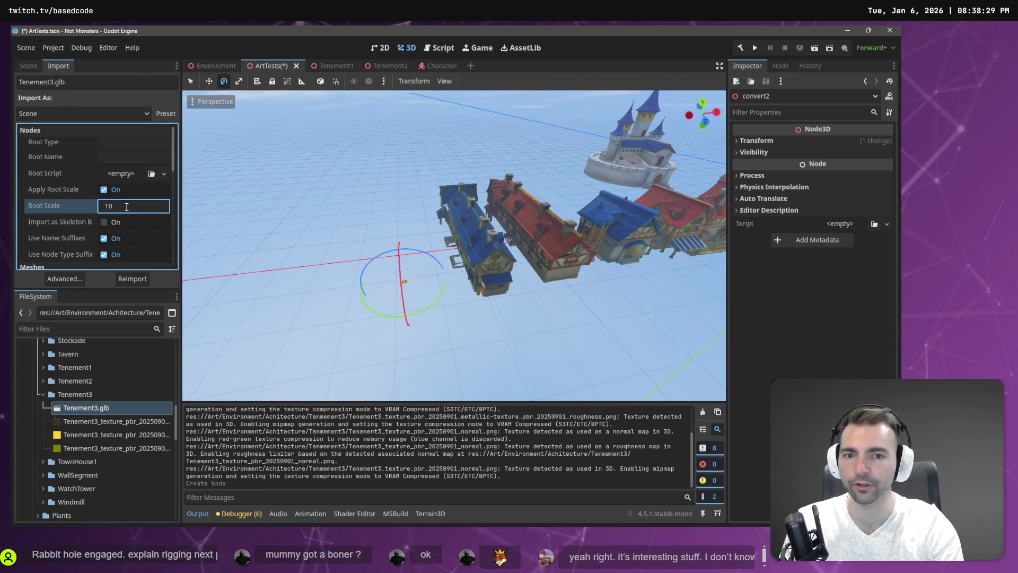
pyautogui.press('Return')
pyautogui.click(133, 278)
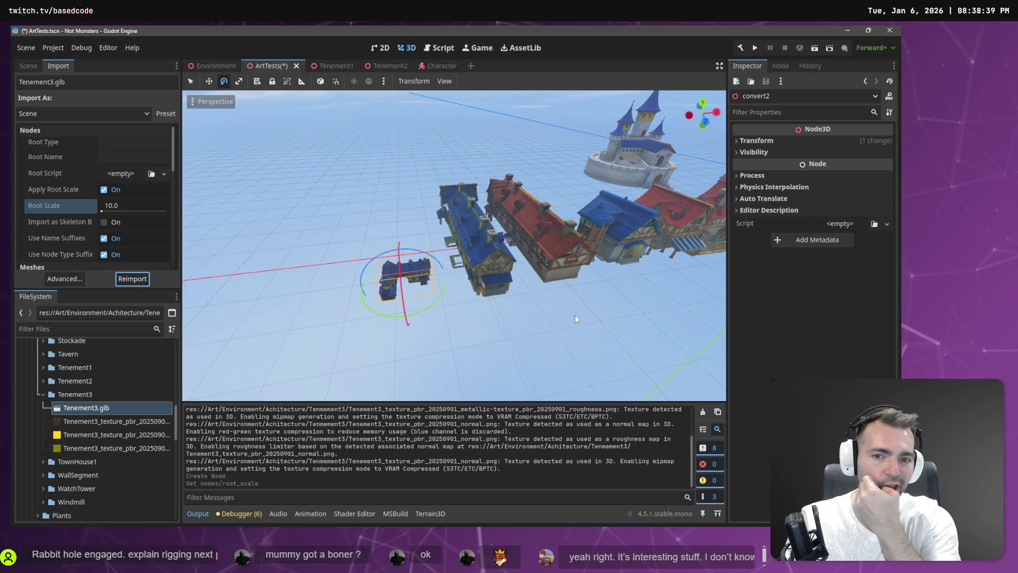
pyautogui.moveTo(561, 326); pyautogui.dragTo(483, 284)
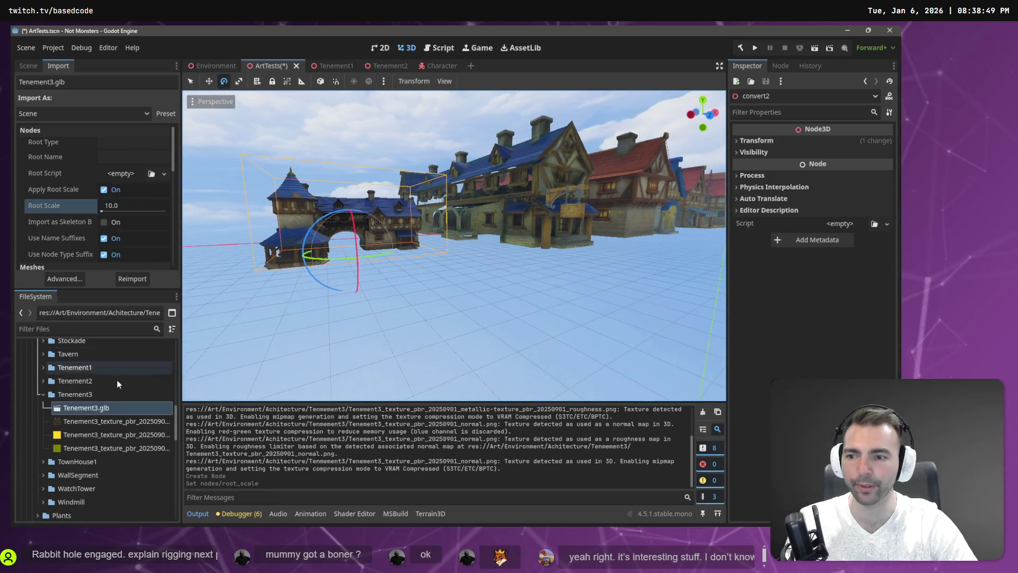
# Raise Tenement3.glb's Root Scale to 20 and reimport it again
pyautogui.click(124, 212)
pyautogui.write('20')
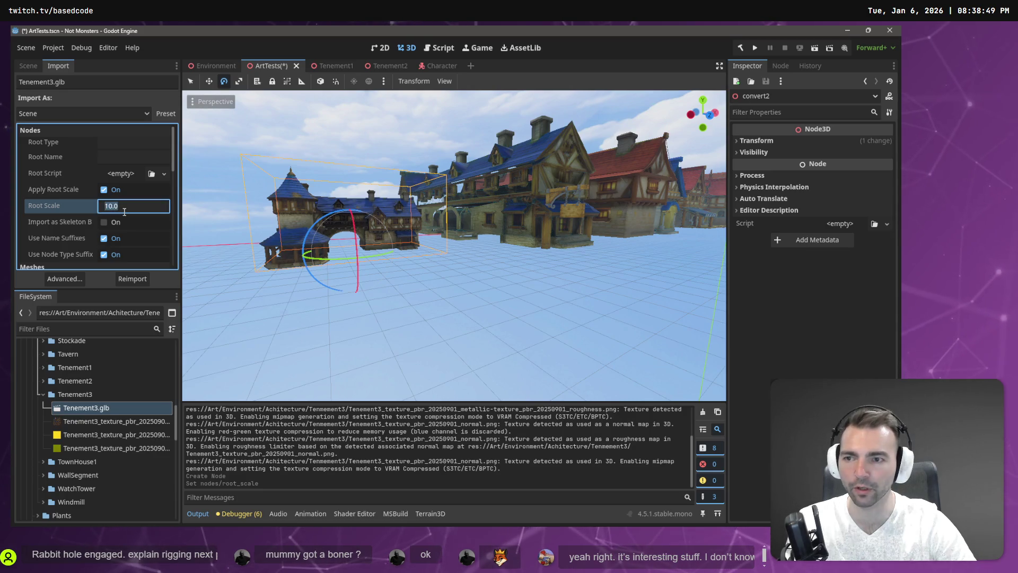
pyautogui.press('Return')
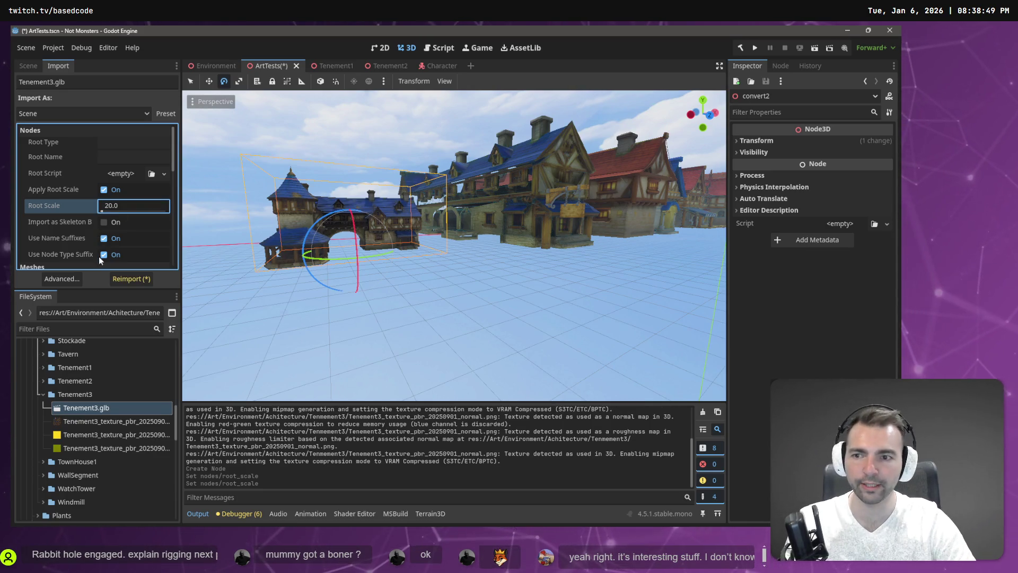
pyautogui.click(131, 279)
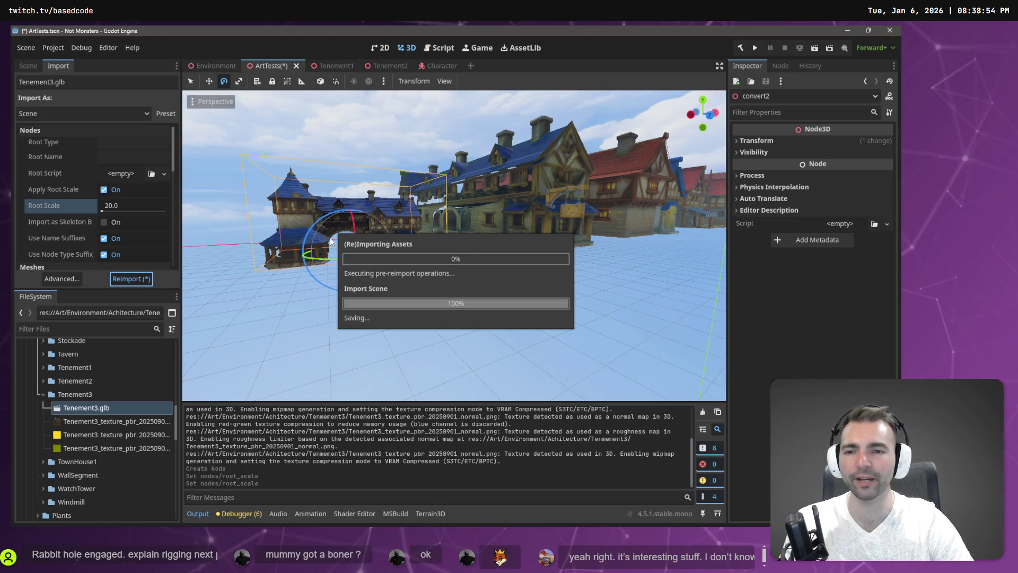
pyautogui.scroll(3, 480, 222)
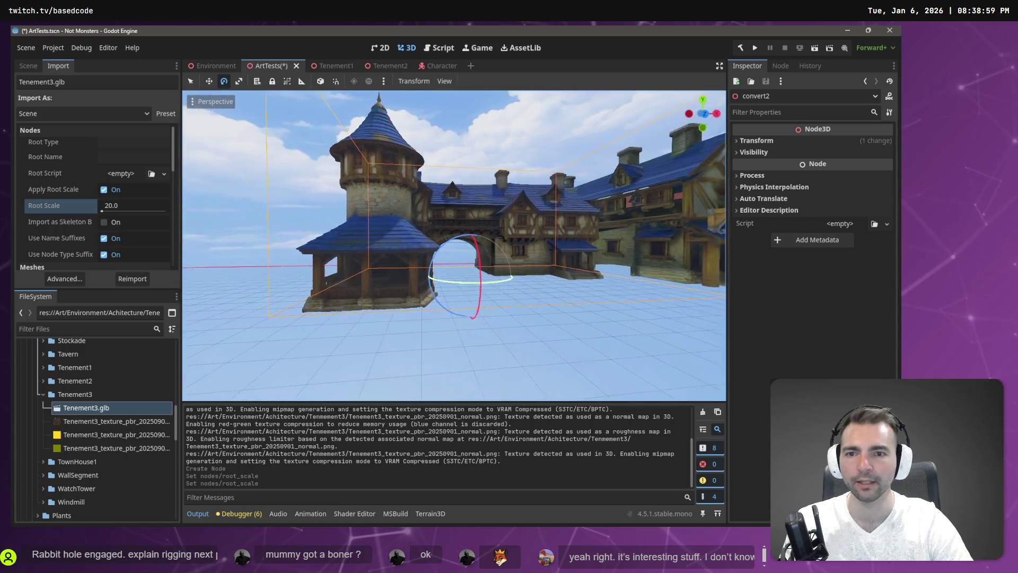
pyautogui.click(212, 101)
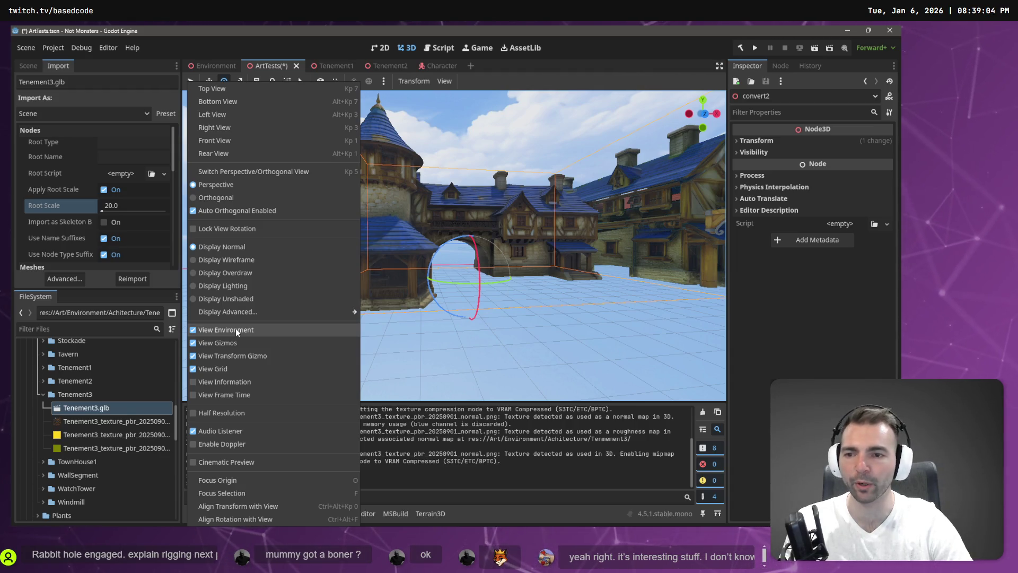
# Switch the ArtTests viewport to wireframe and fly around the enlarged tenement
pyautogui.click(247, 260)
pyautogui.press('Escape')
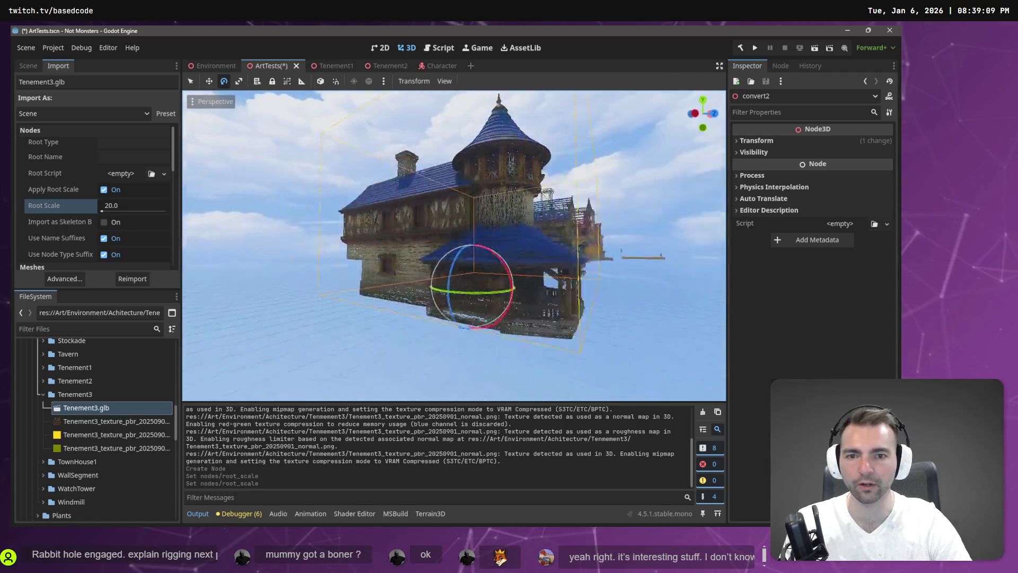
pyautogui.press('d')
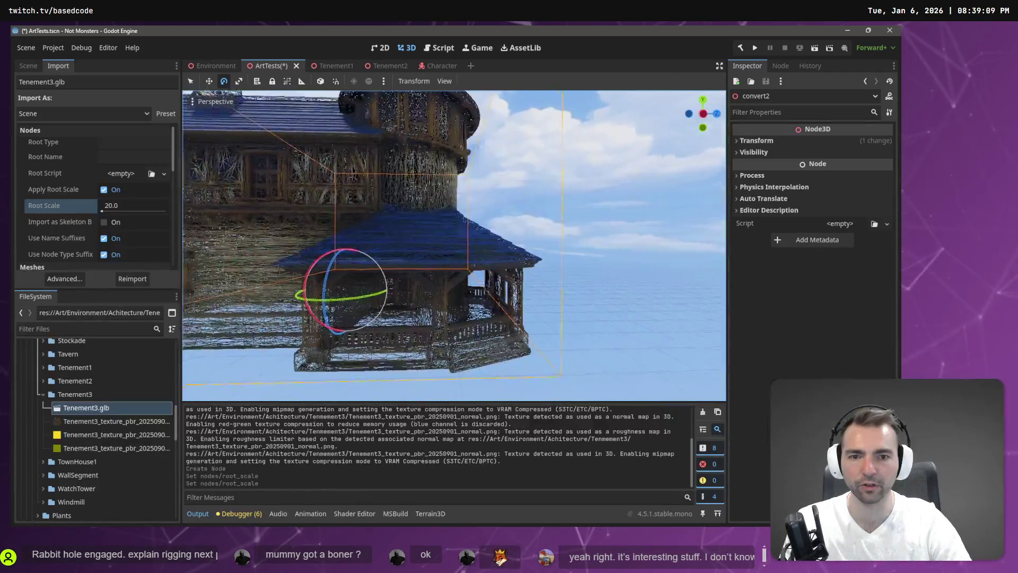
pyautogui.press('a')
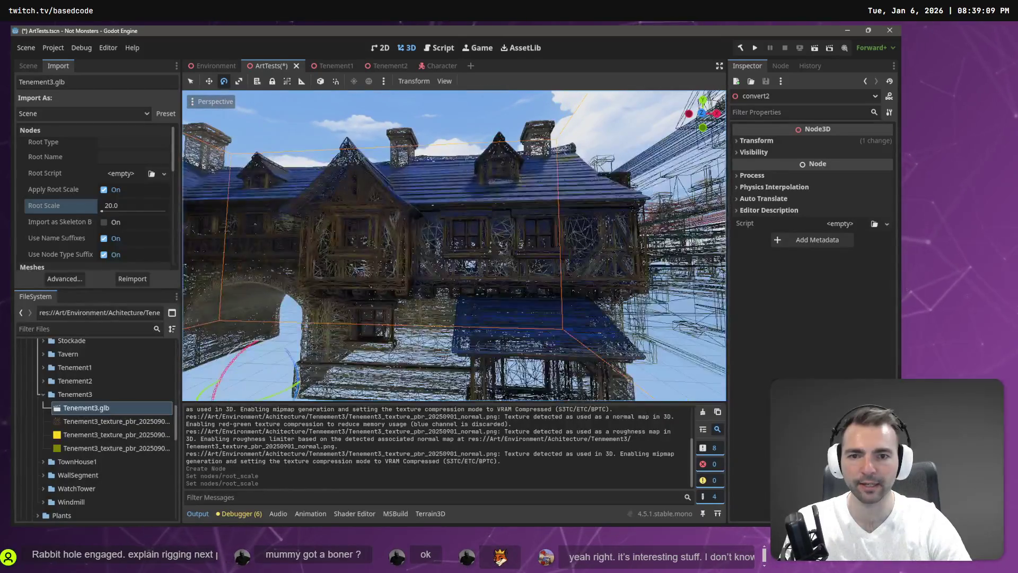
pyautogui.press('e')
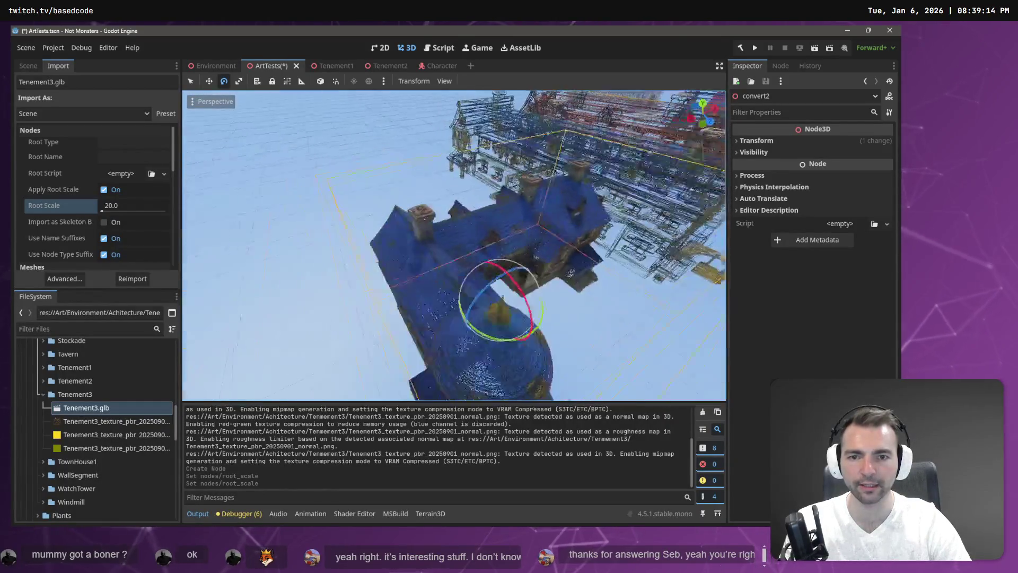
pyautogui.press('q')
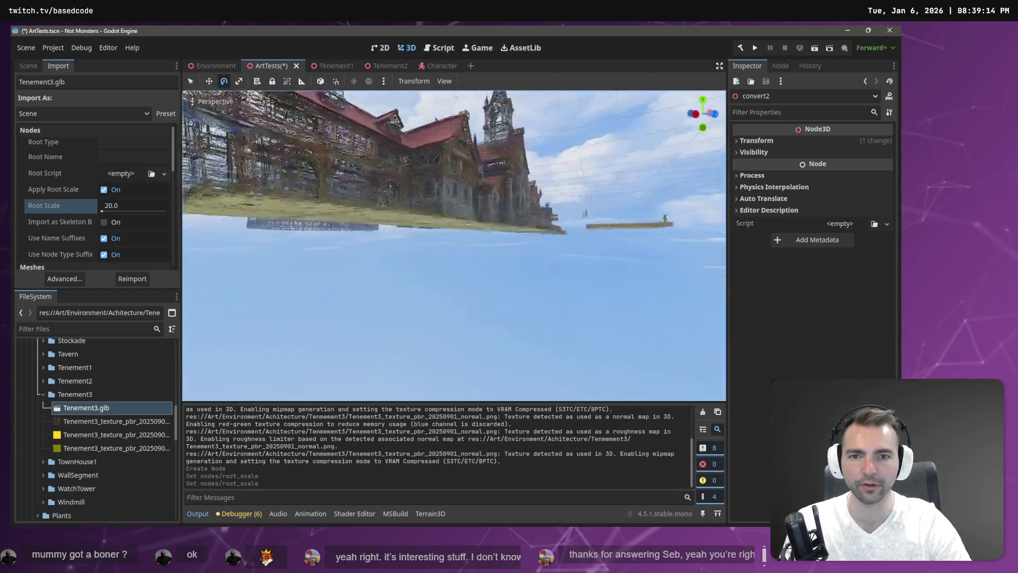
pyautogui.press('s')
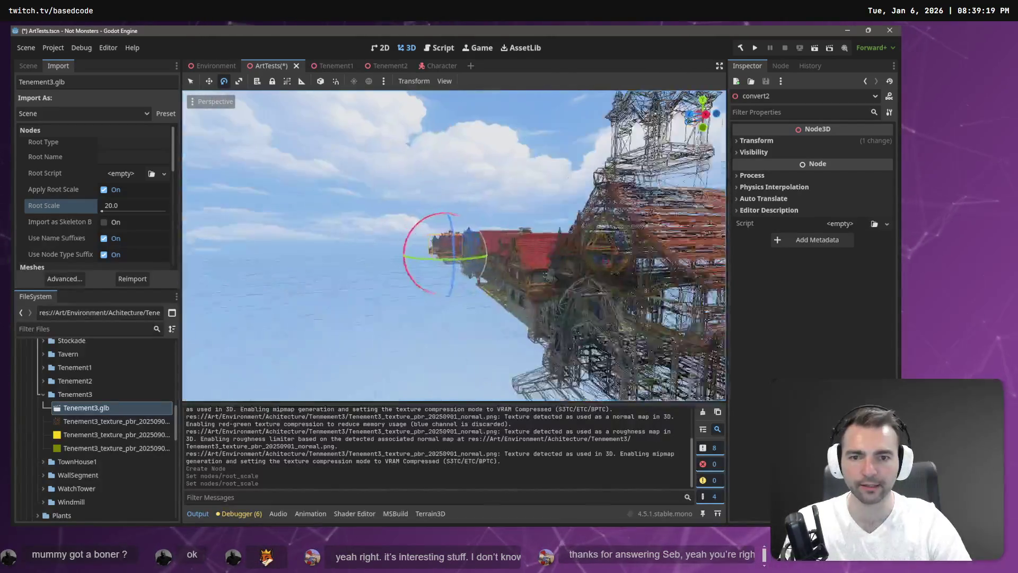
# Inspect the tenement up close, then bring up the Tenement3 folder's context menu
pyautogui.press('w')
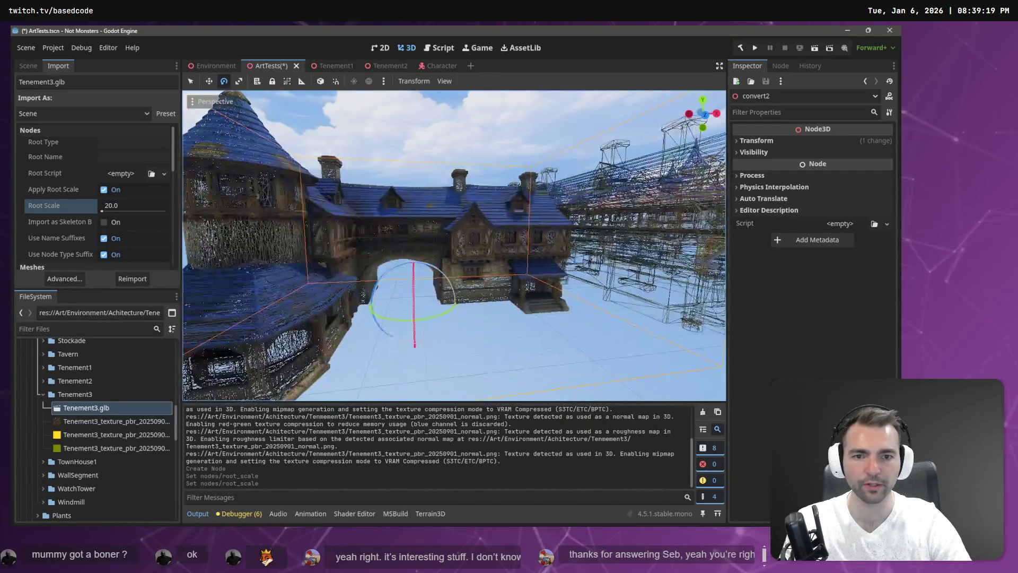
pyautogui.press('d')
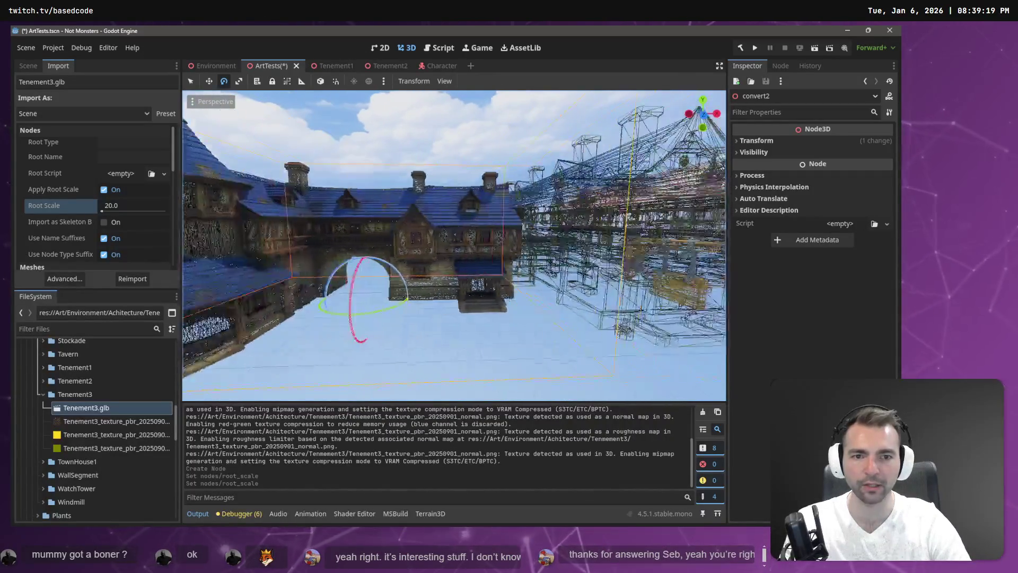
pyautogui.press('w')
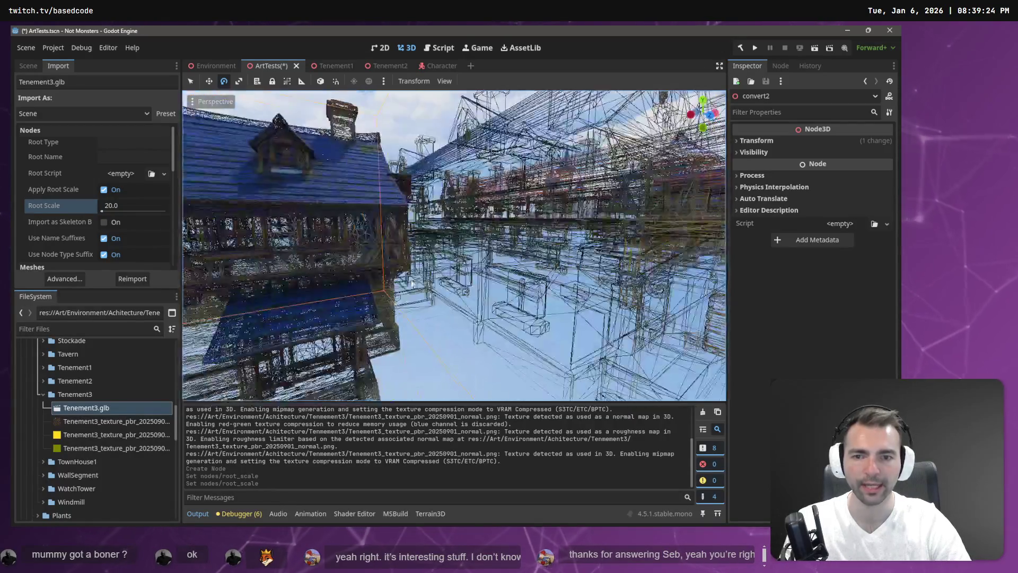
pyautogui.press('s')
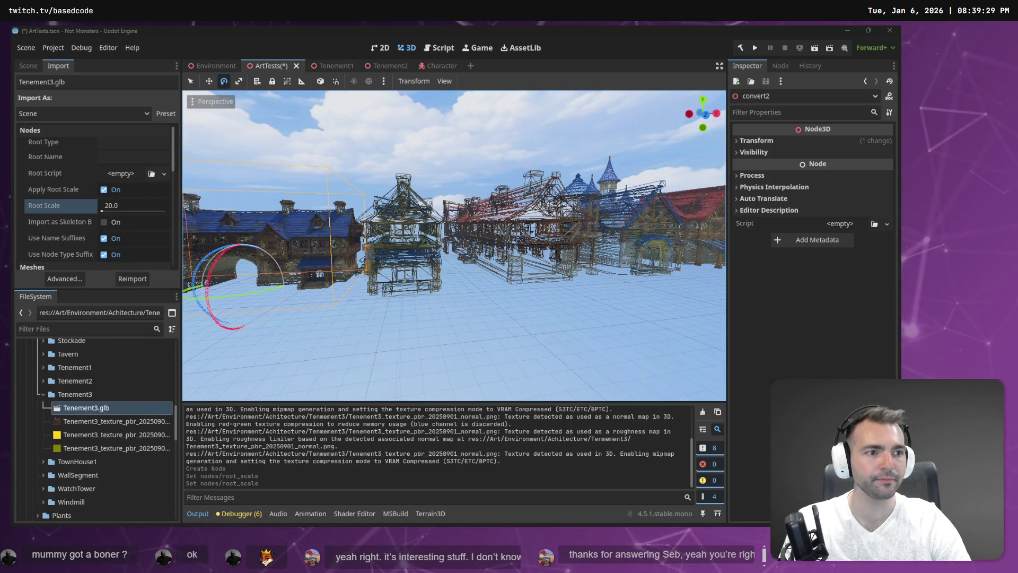
pyautogui.click(475, 333)
pyautogui.press('w')
pyautogui.moveTo(201, 243); pyautogui.dragTo(200, 243)
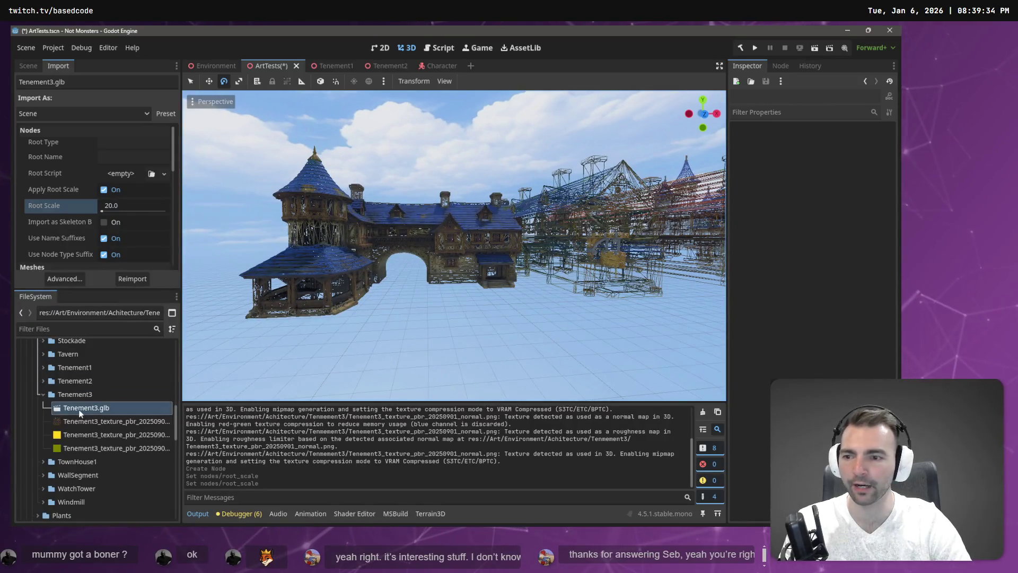
pyautogui.rightClick(83, 393)
# Create Tenement3.tscn, delete convert2 from ArtTests, and place a fresh Tenement3.glb instance
pyautogui.moveTo(142, 334)
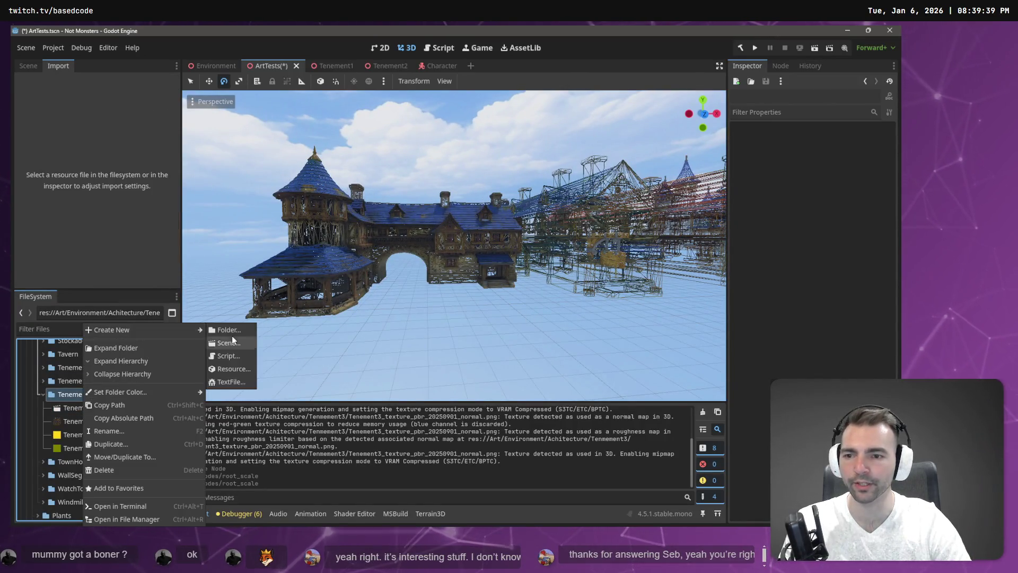
pyautogui.click(227, 344)
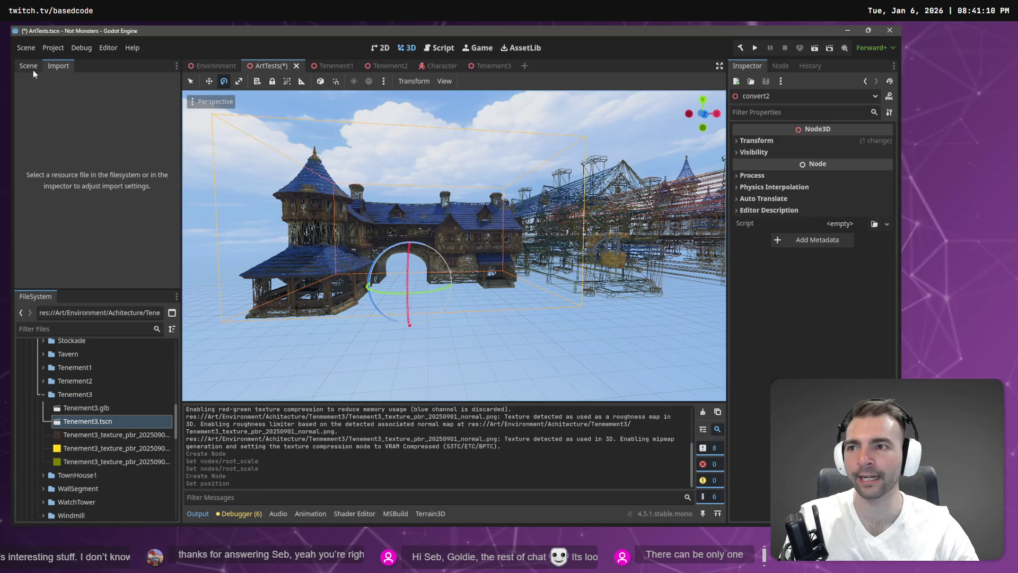
pyautogui.click(27, 69)
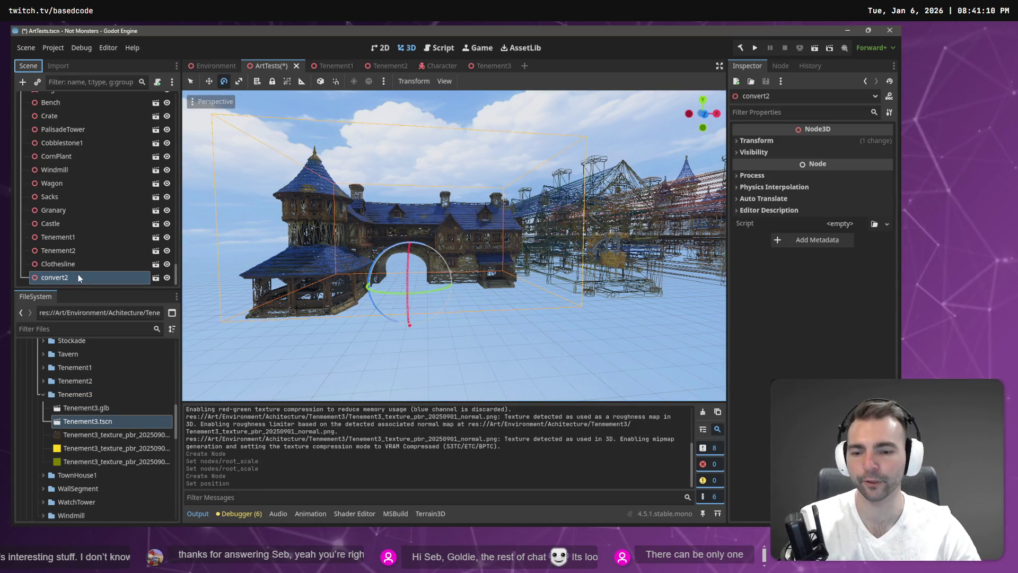
pyautogui.press('Delete')
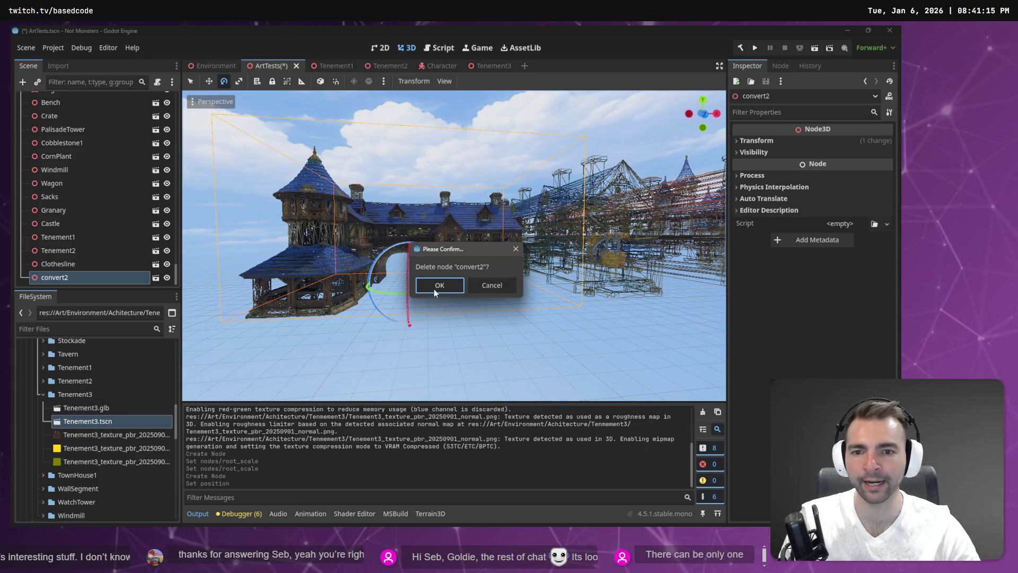
pyautogui.click(434, 293)
pyautogui.moveTo(99, 405)
pyautogui.mouseDown()
pyautogui.moveTo(449, 270)
pyautogui.moveTo(433, 284)
pyautogui.moveTo(333, 304)
pyautogui.moveTo(412, 301)
pyautogui.mouseUp()
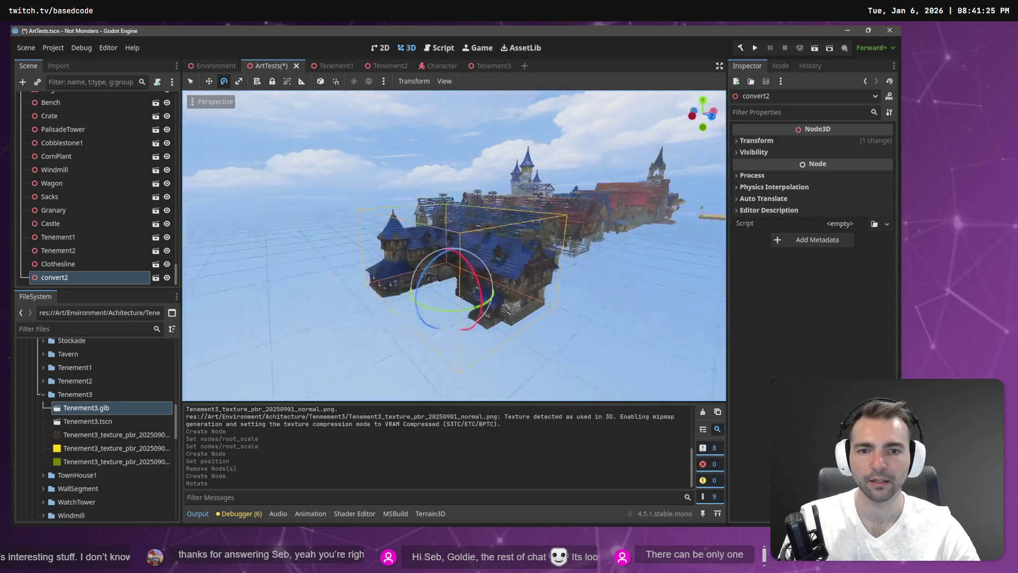
# Move the convert2 tenement onto open ground, frame it, and switch to the Environment scene
pyautogui.press('w')
pyautogui.moveTo(453, 252); pyautogui.dragTo(460, 225)
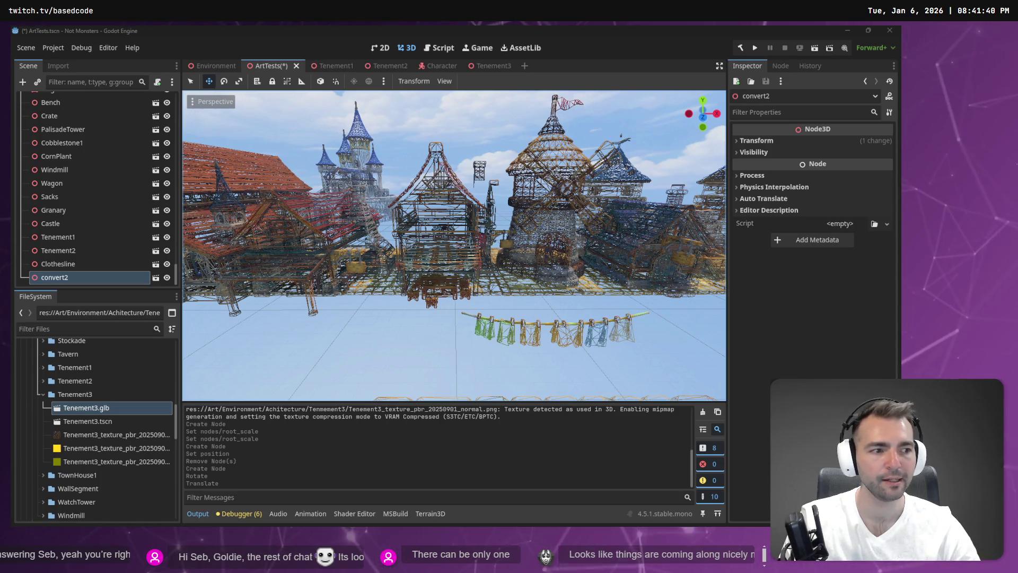
pyautogui.press('f')
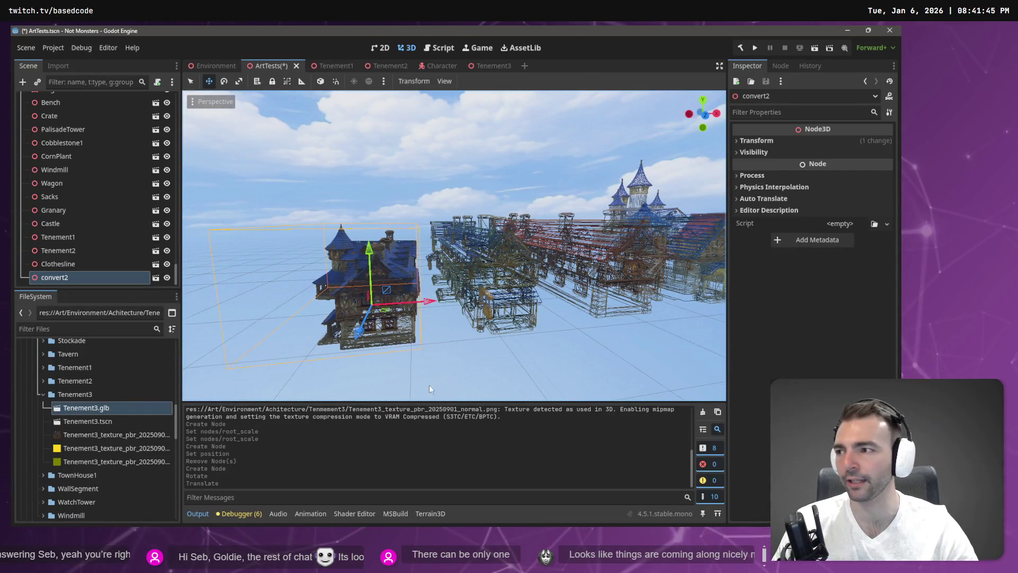
pyautogui.click(211, 64)
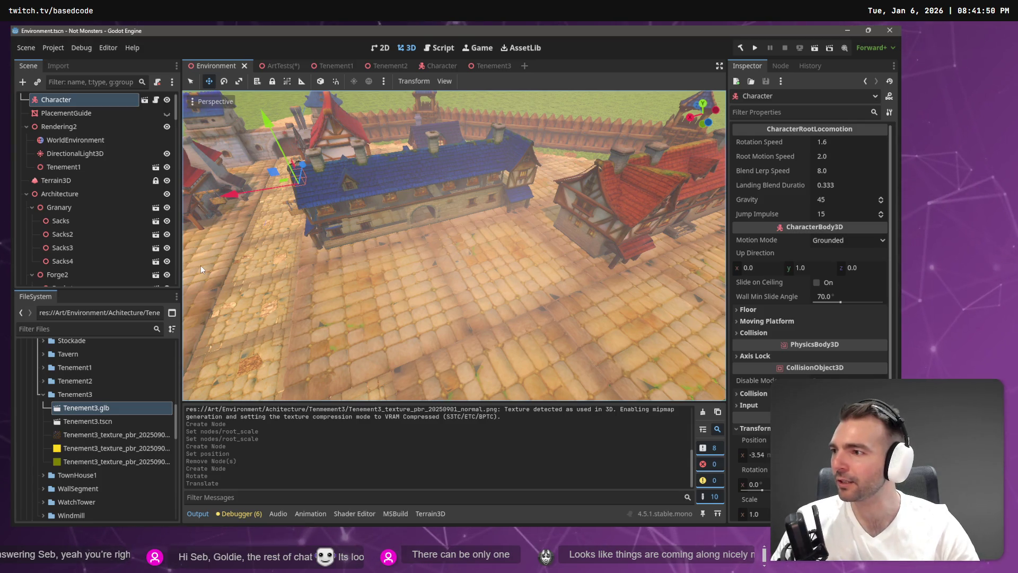
# Place a Tenement3.tscn instance into the town and turn it about 165 degrees
pyautogui.doubleClick(90, 409)
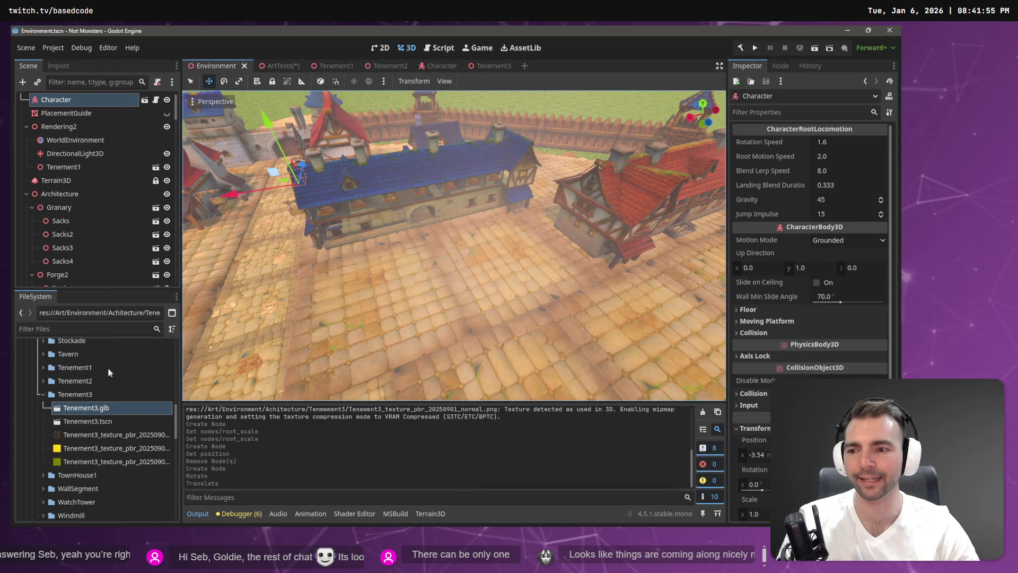
pyautogui.click(98, 420)
pyautogui.moveTo(91, 423)
pyautogui.mouseDown()
pyautogui.moveTo(431, 295)
pyautogui.moveTo(485, 263)
pyautogui.moveTo(463, 282)
pyautogui.mouseUp()
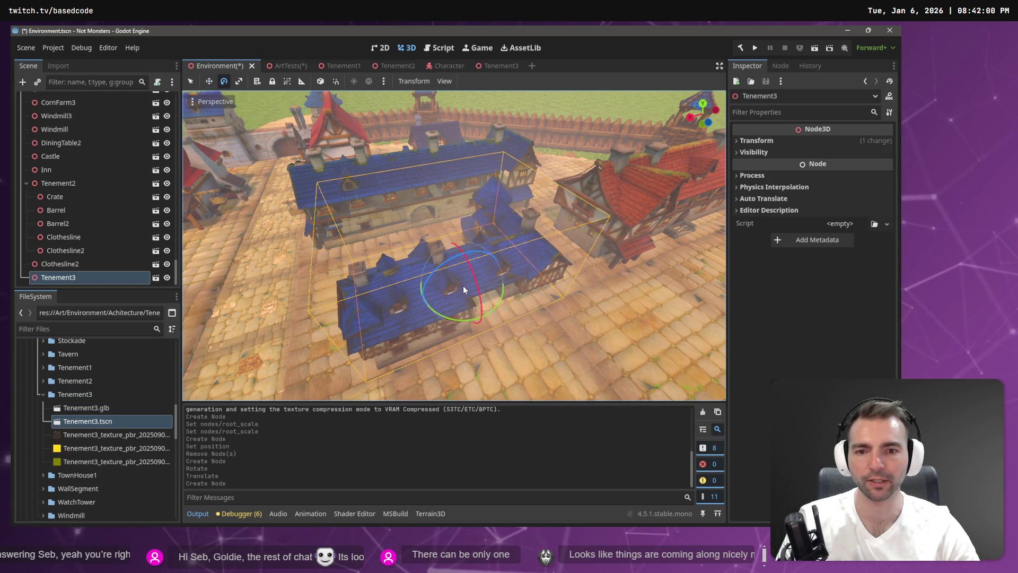
pyautogui.moveTo(462, 322)
pyautogui.mouseDown()
pyautogui.moveTo(304, 294)
pyautogui.moveTo(252, 163)
pyautogui.moveTo(436, 97)
pyautogui.moveTo(456, 78)
pyautogui.mouseUp()
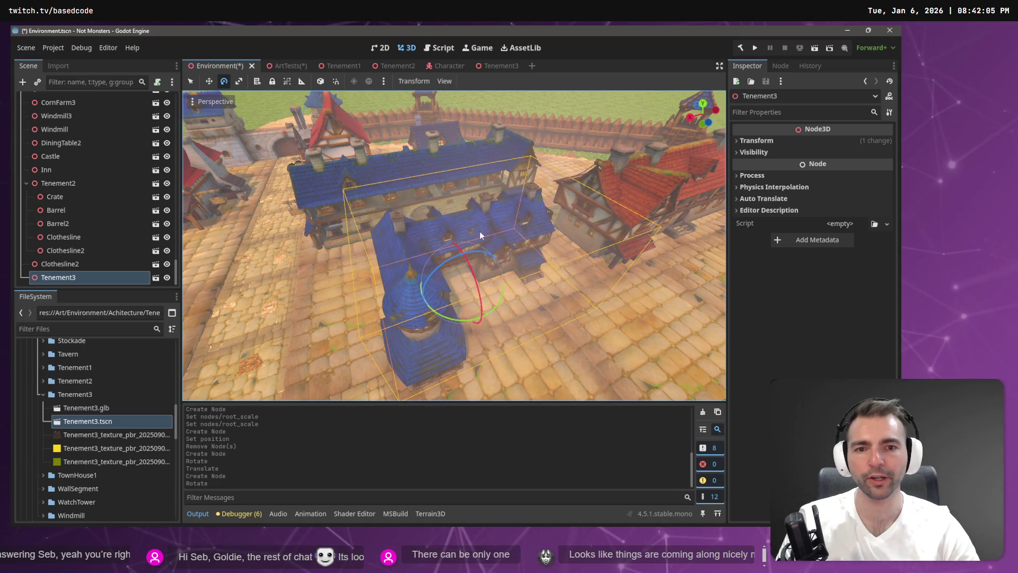
pyautogui.scroll(2, 507, 275)
pyautogui.press('s')
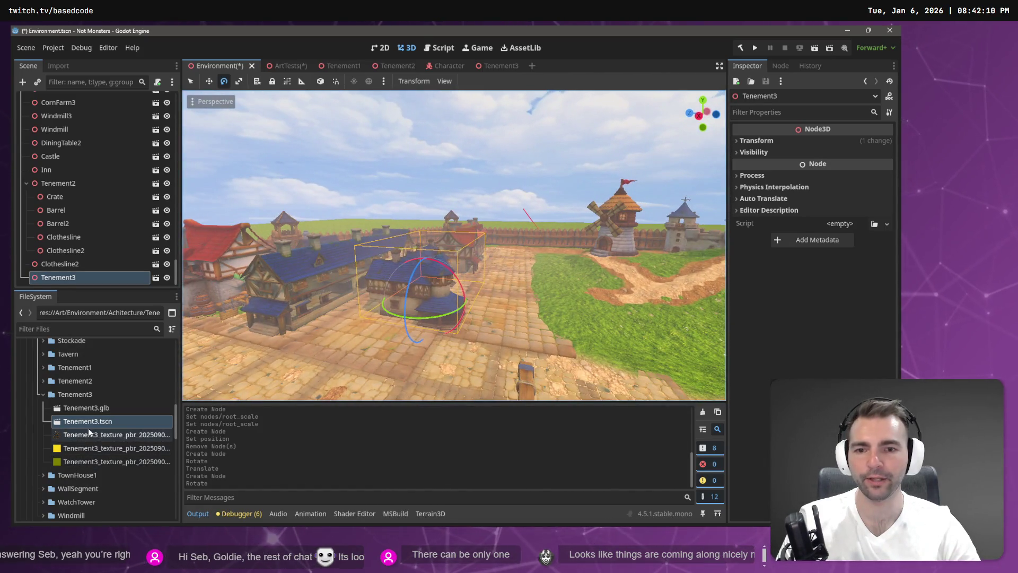
pyautogui.press('w')
pyautogui.press('s')
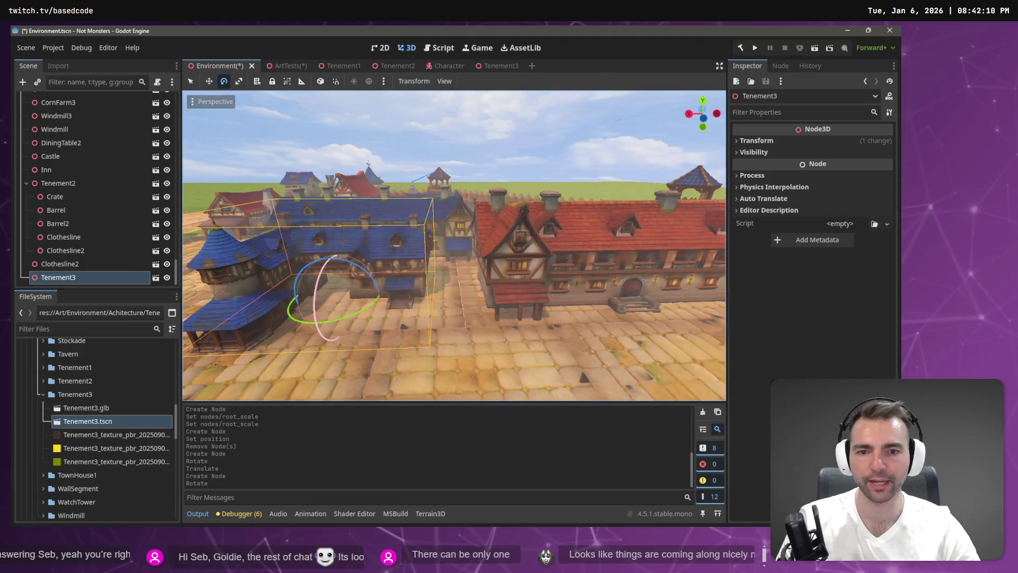
pyautogui.press('w')
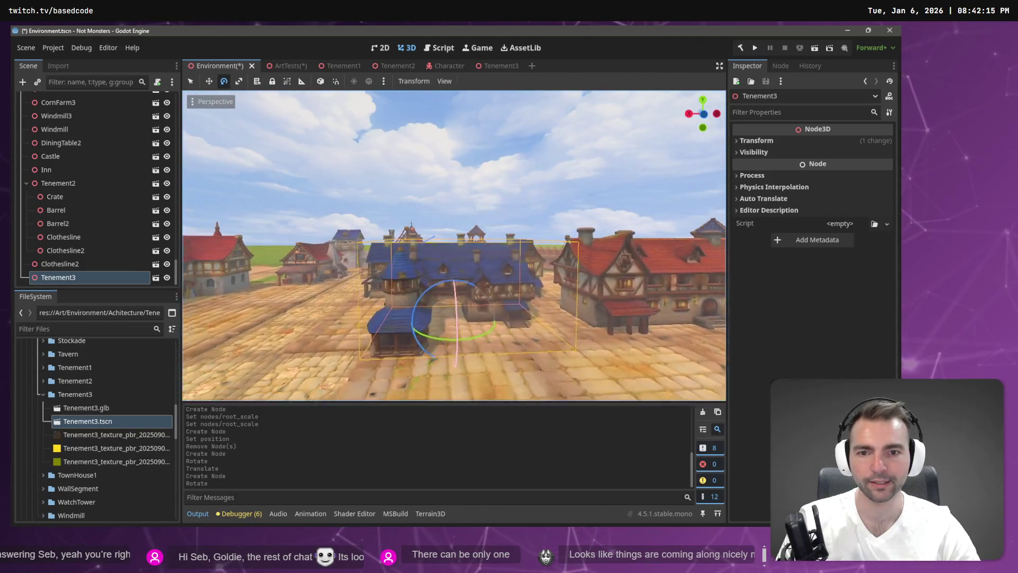
# Switch to the ArtTests scene and save it
pyautogui.moveTo(288, 68)
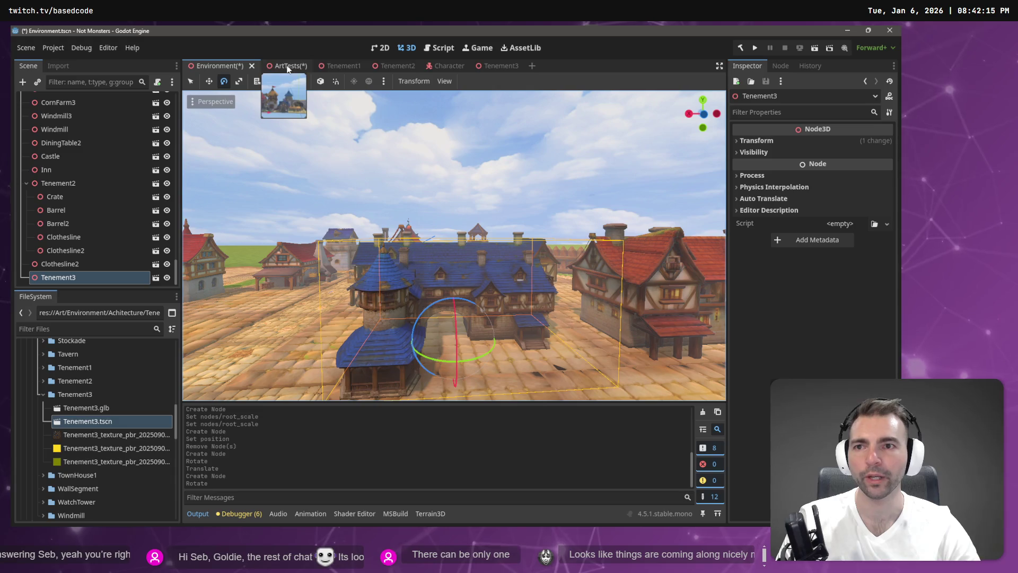
pyautogui.click(281, 65)
pyautogui.hotkey('ctrl', 's')
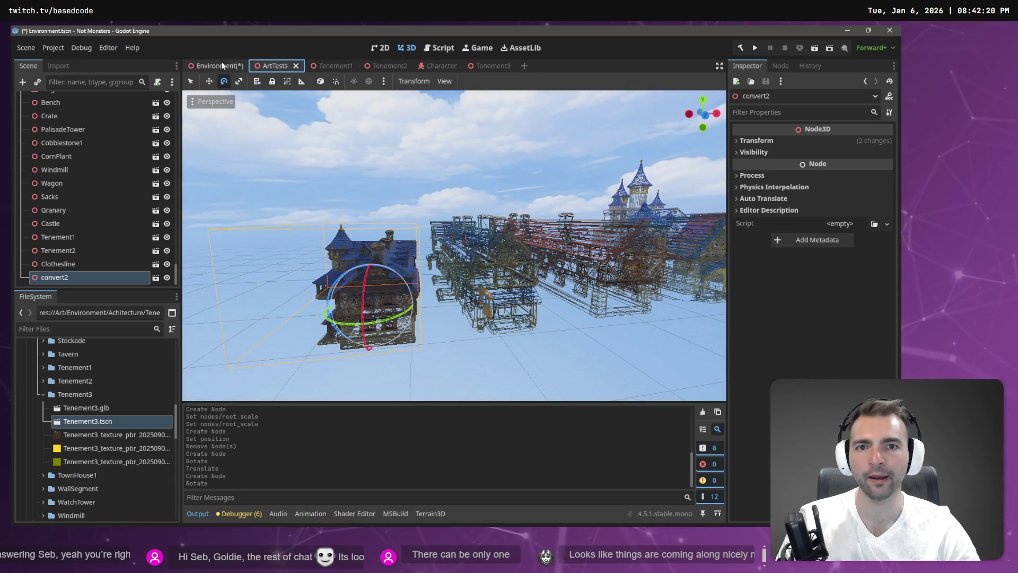
# Save the Environment scene, then bring up the Tenement3 scene
pyautogui.click(215, 65)
pyautogui.hotkey('ctrl', 's')
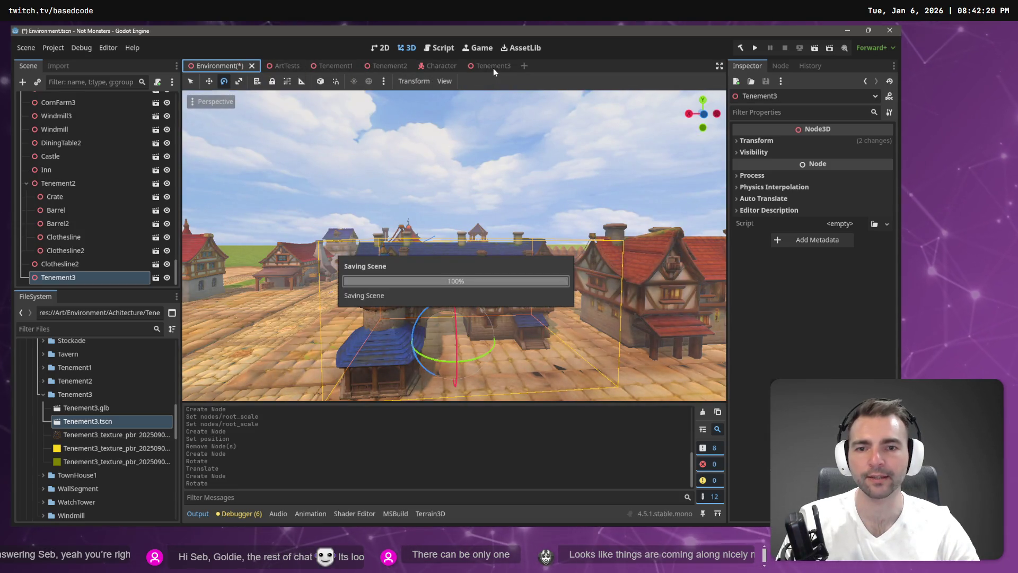
pyautogui.click(493, 68)
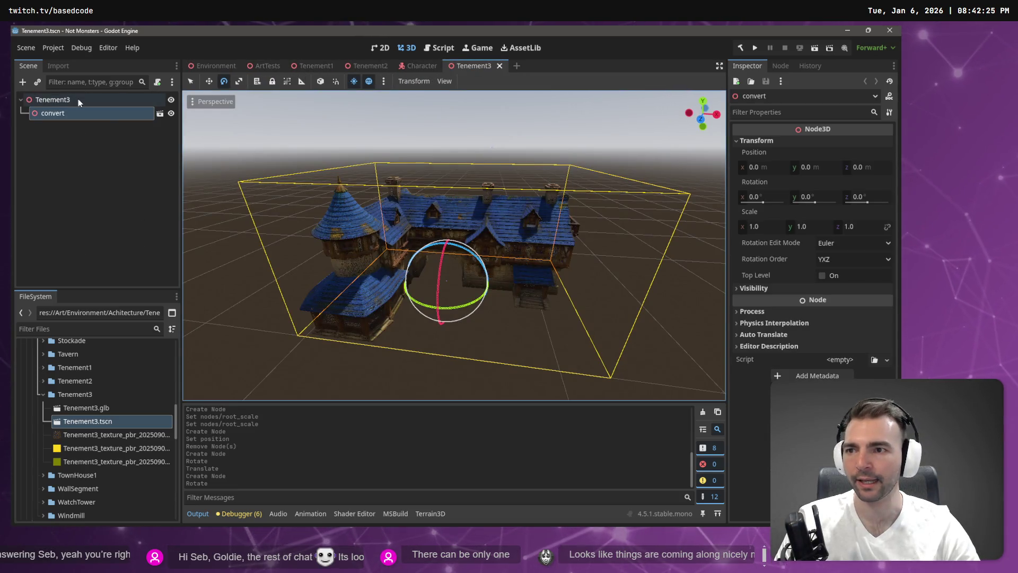
# Show Tenement3.glb's import settings in the Import dock, with Root Scale at 20.0
pyautogui.click(63, 65)
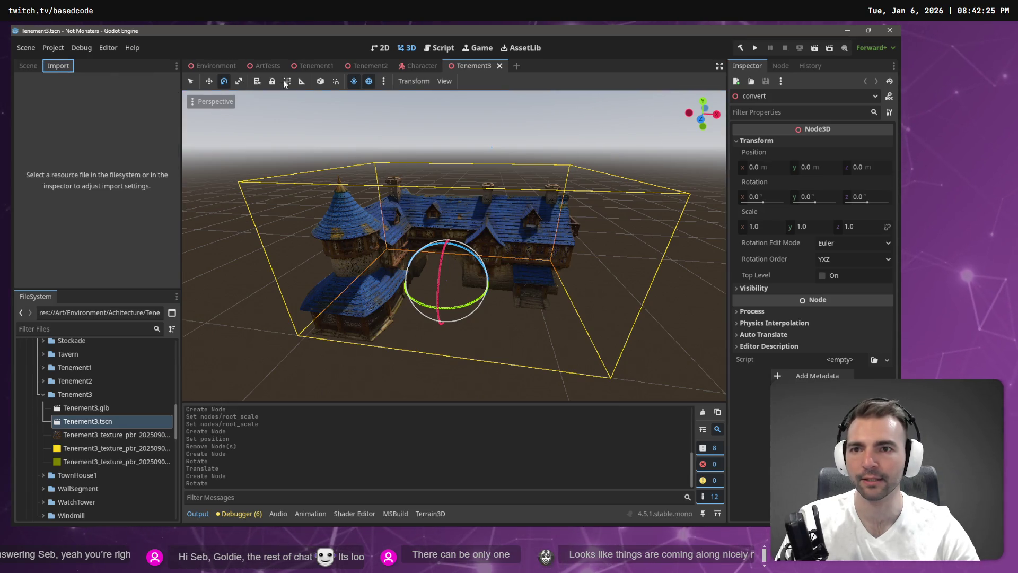
pyautogui.click(260, 66)
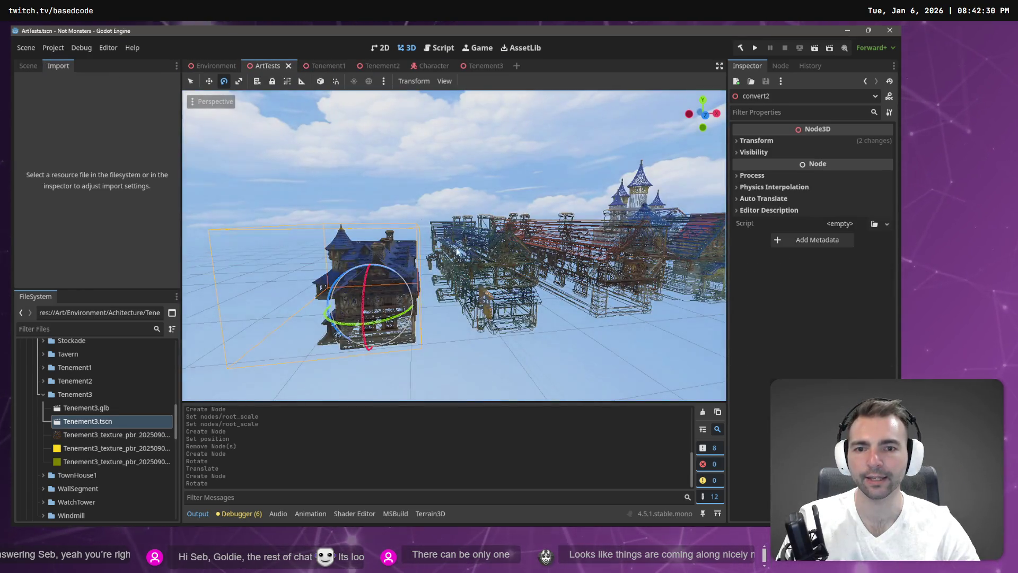
pyautogui.press('w')
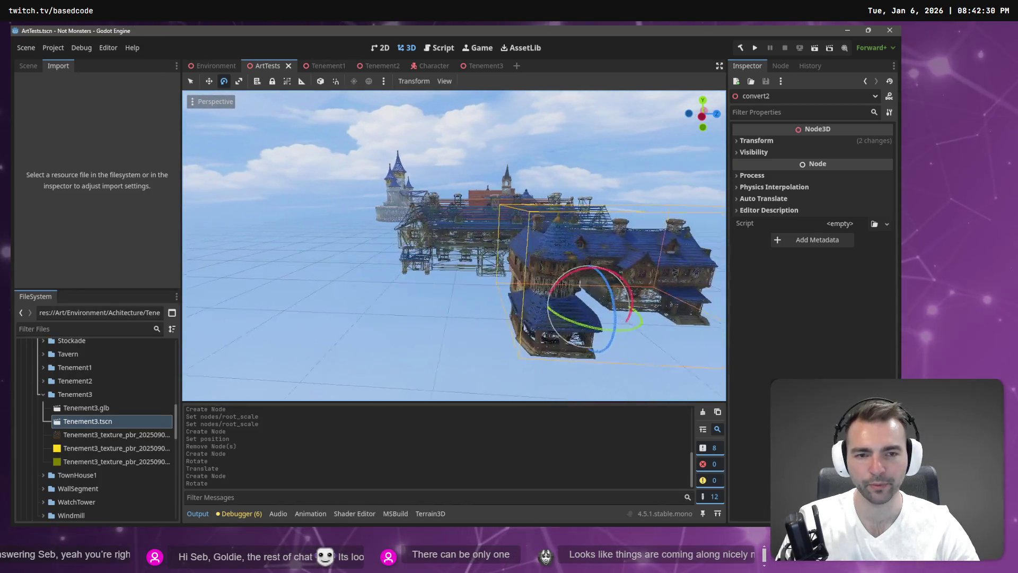
pyautogui.press('s')
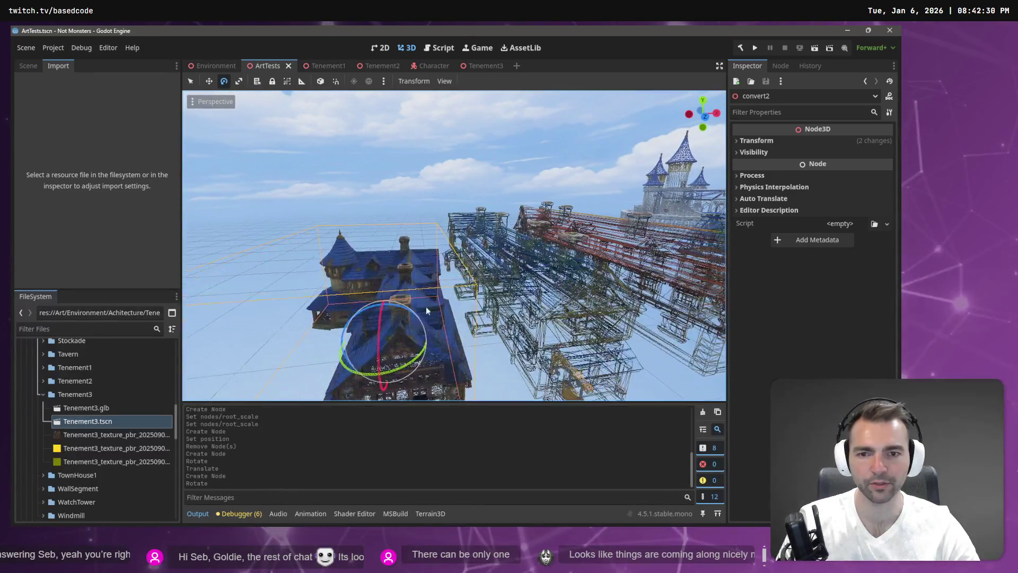
pyautogui.press('d')
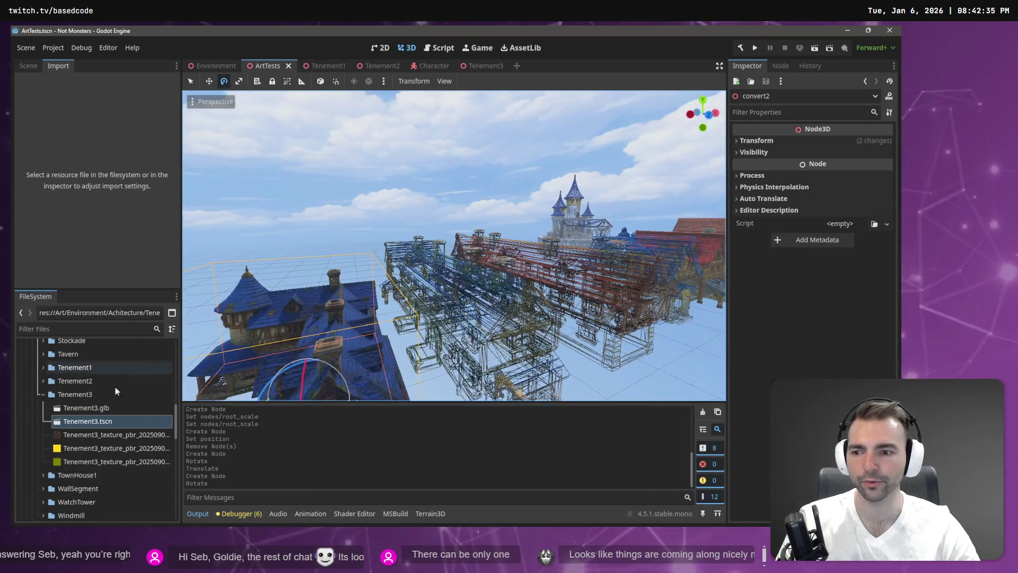
pyautogui.click(100, 408)
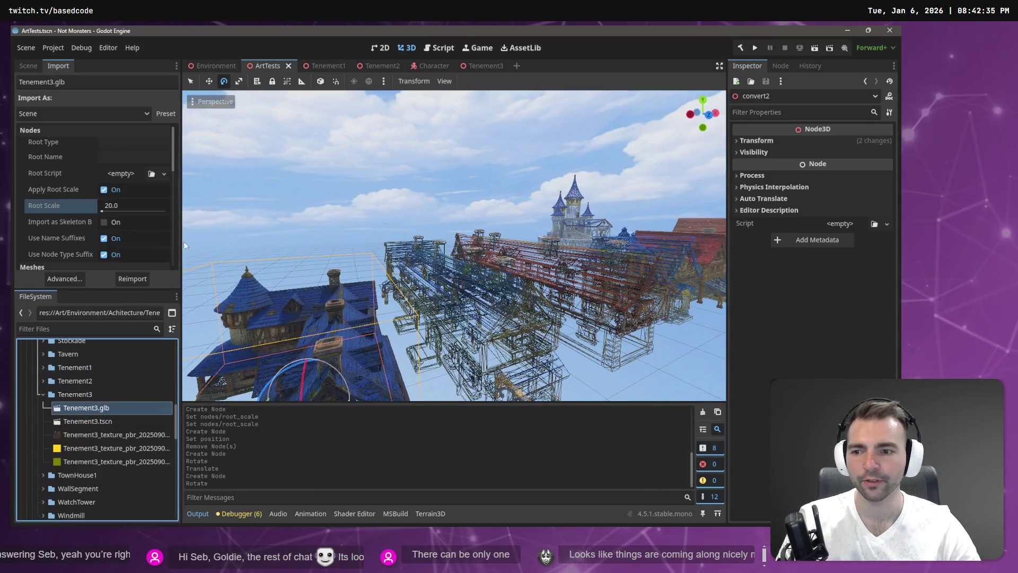
# Reimport Tenement3.glb with Root Scale 25 and orbit to check the resized house
pyautogui.click(137, 207)
pyautogui.write('25')
pyautogui.press('Return')
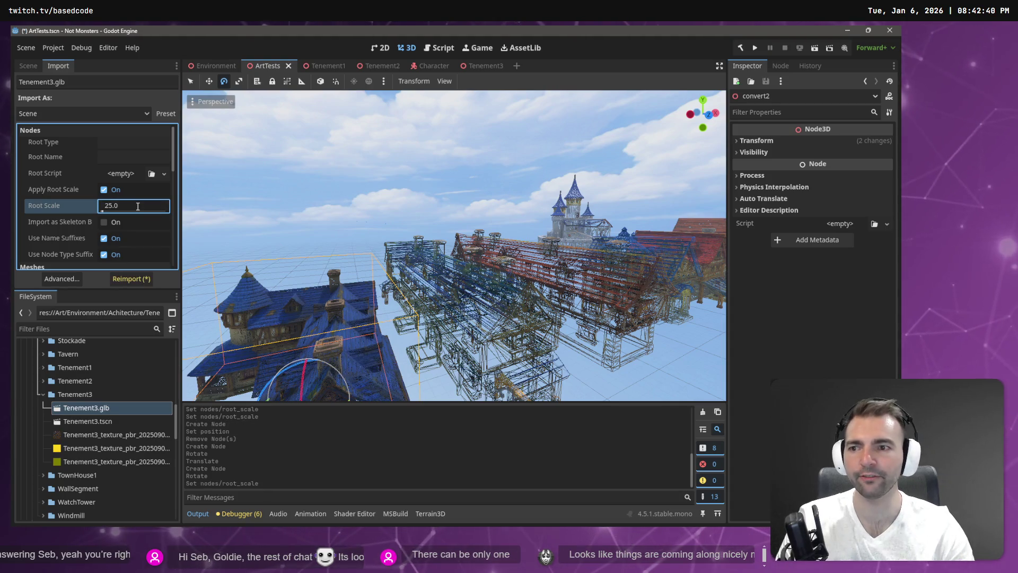
pyautogui.click(122, 282)
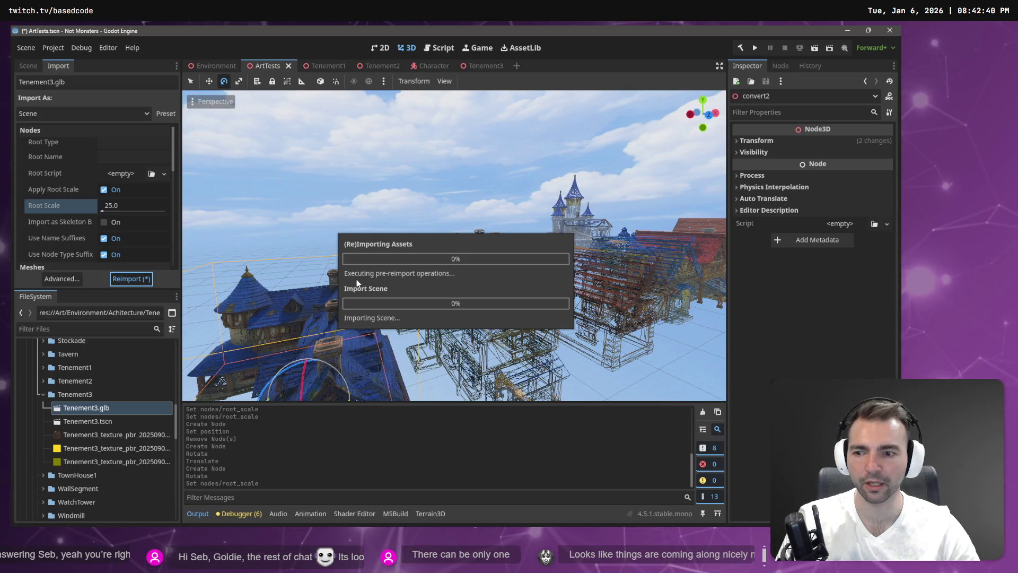
pyautogui.moveTo(454, 246); pyautogui.dragTo(297, 256)
# Change Root Scale to 27 and reimport Tenement3.glb again
pyautogui.click(110, 211)
pyautogui.press('Right')
pyautogui.press('Right')
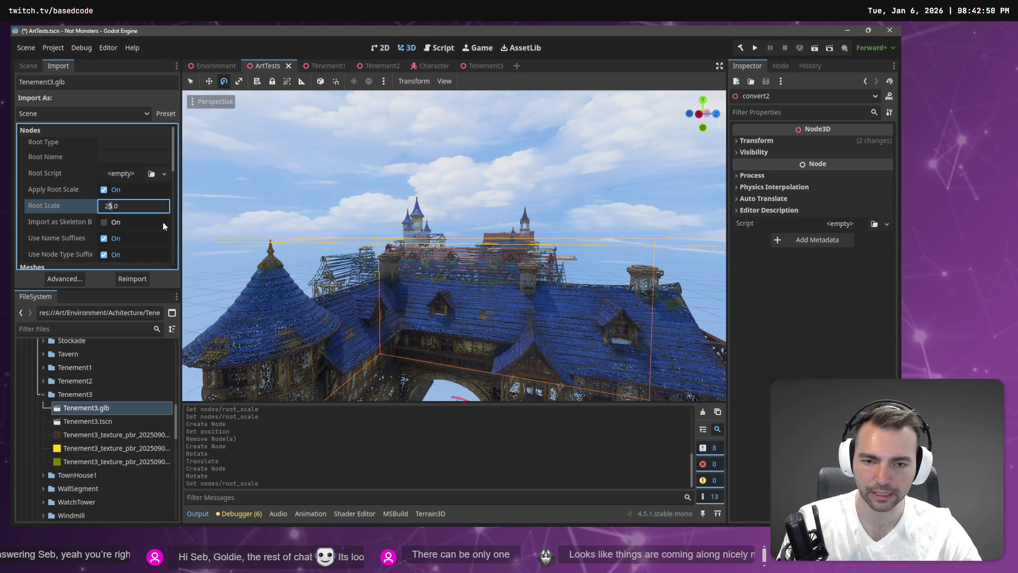
pyautogui.press('BackSpace')
pyautogui.write('7')
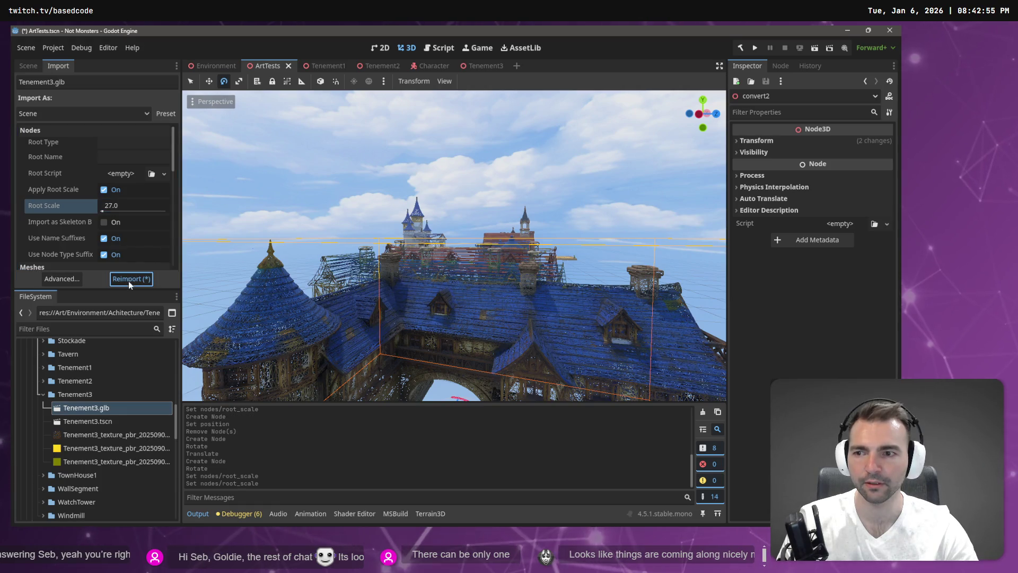
pyautogui.click(130, 280)
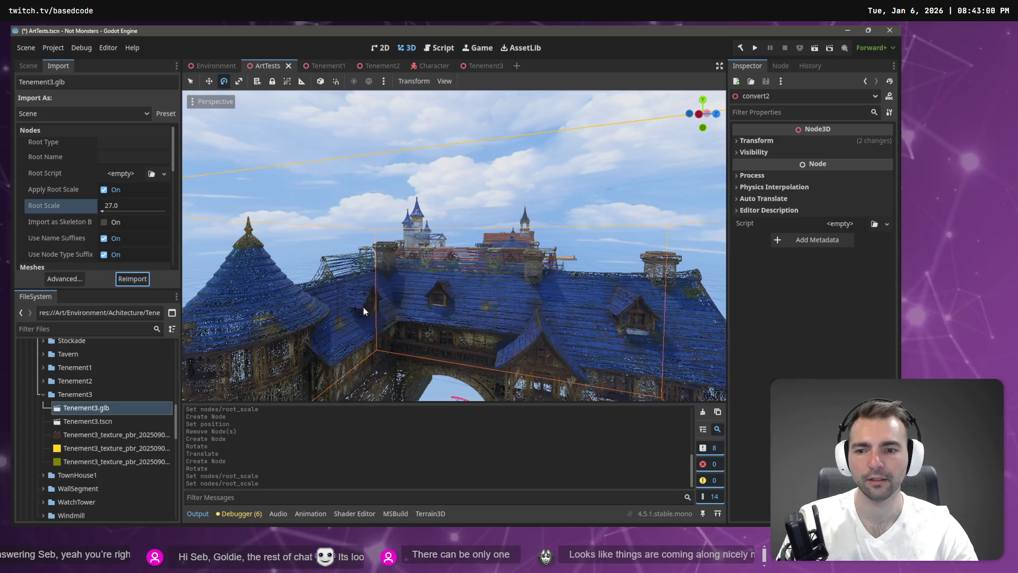
# Fly around the rooftops to compare the enlarged house with the wireframe buildings
pyautogui.rightClick(421, 292)
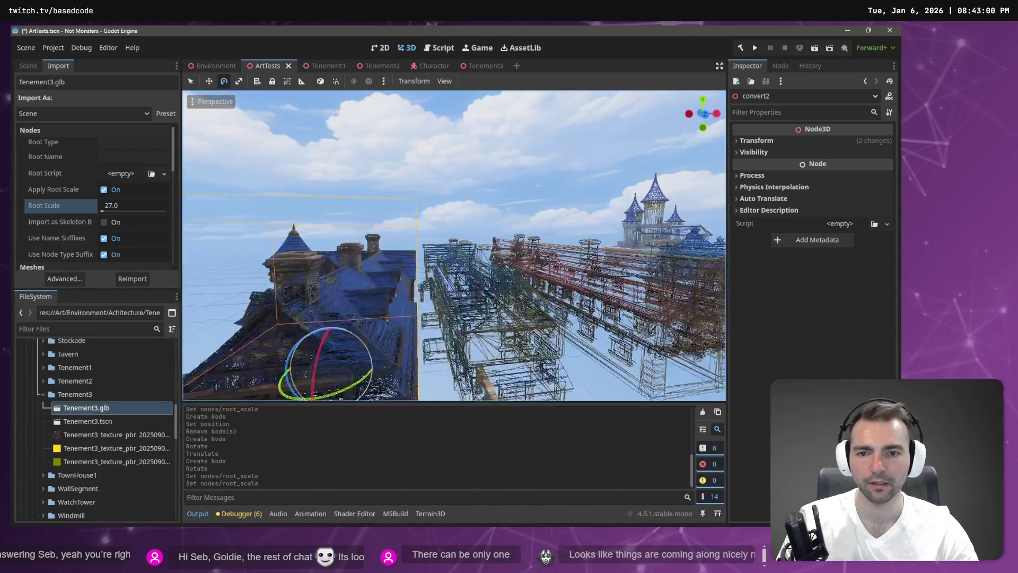
pyautogui.press('w')
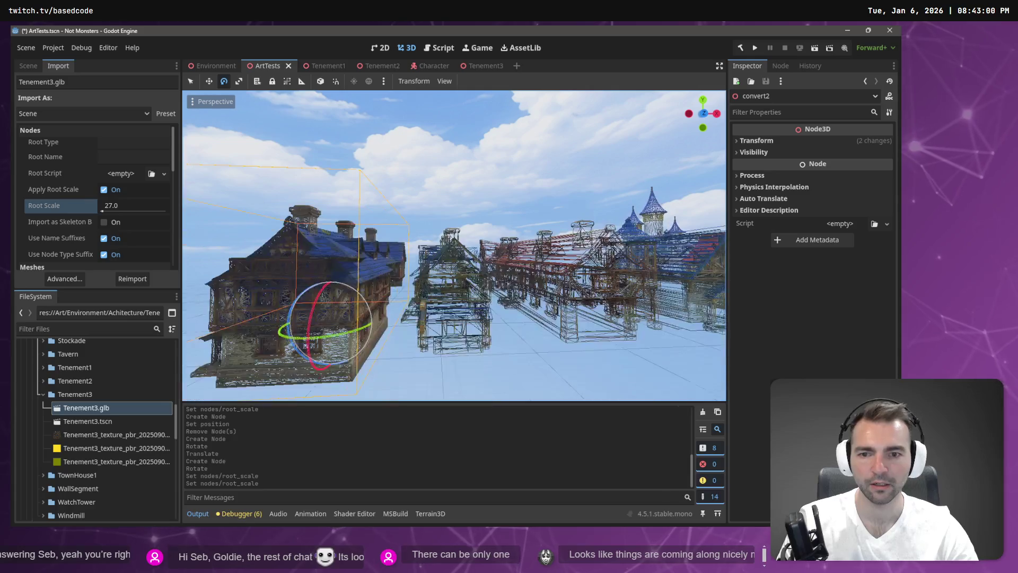
pyautogui.press('w')
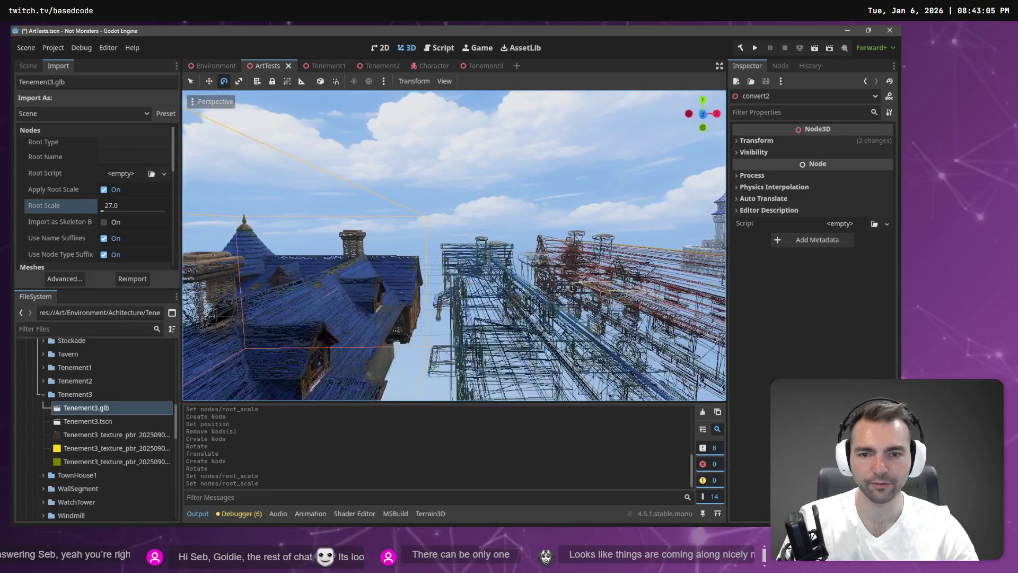
pyautogui.rightClick(447, 320)
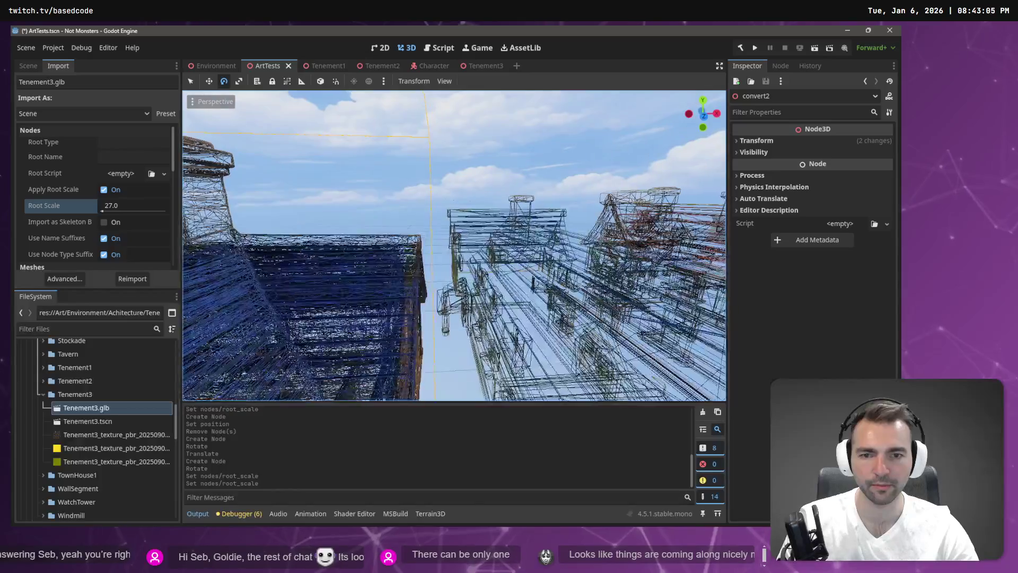
pyautogui.press('w')
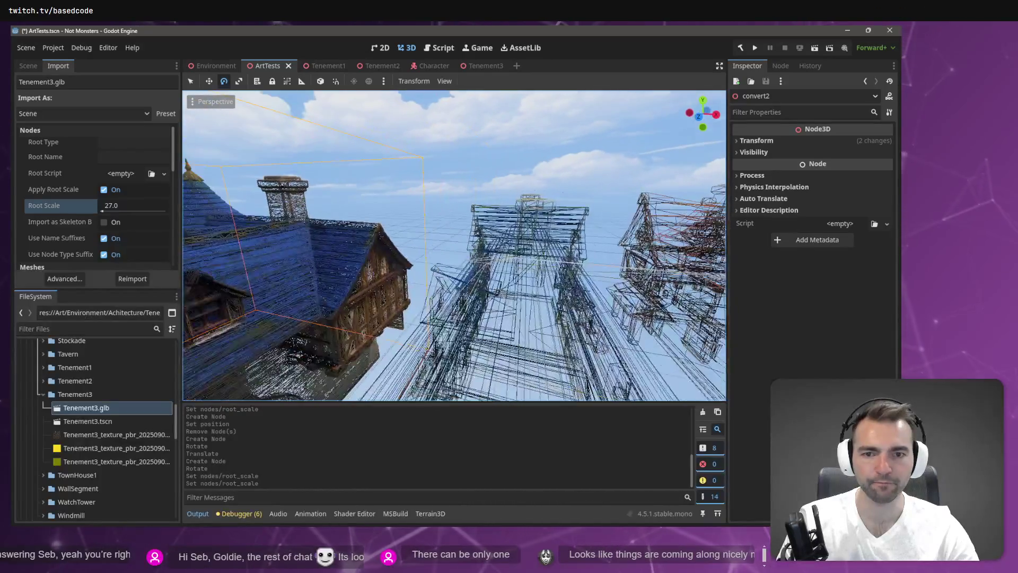
pyautogui.press('w')
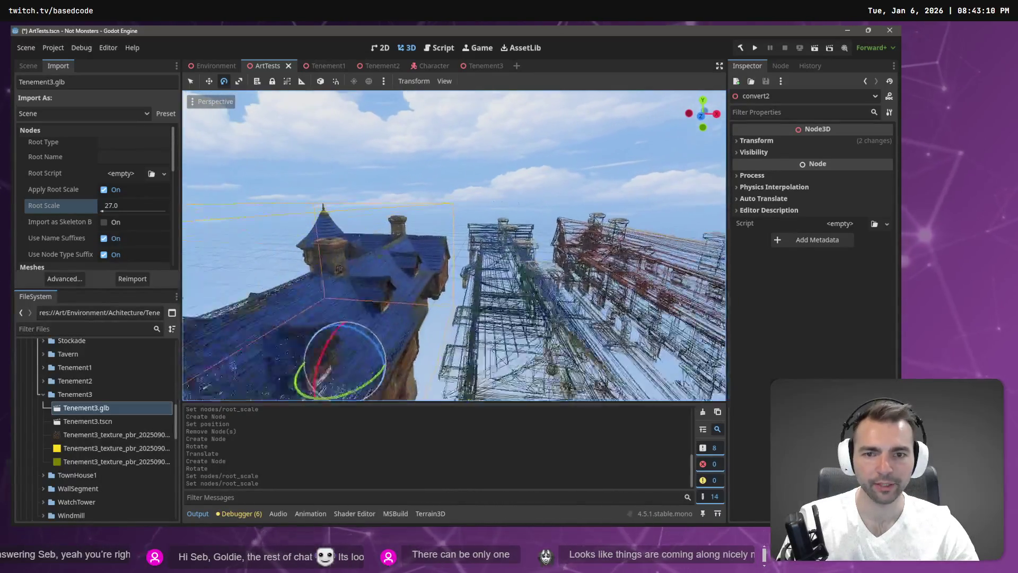
pyautogui.press('s')
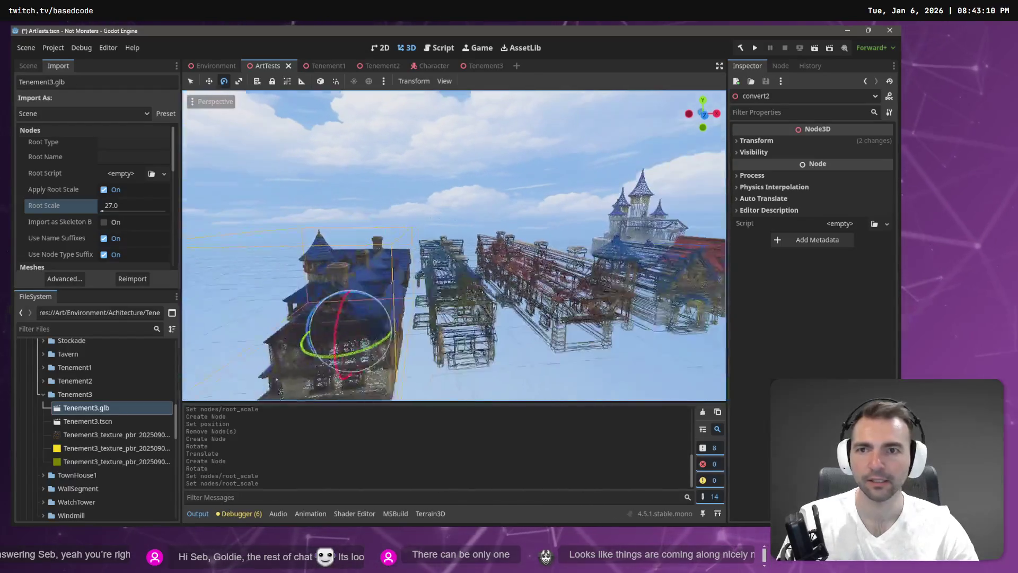
pyautogui.click(215, 65)
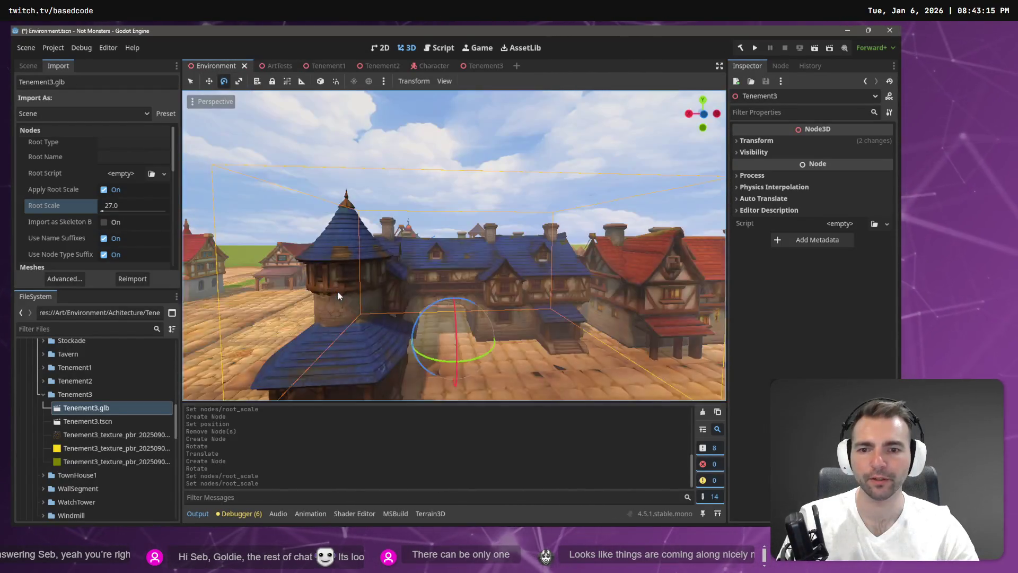
# Fly toward the blue and red houses and into the alley beside Tenement3
pyautogui.press('w')
pyautogui.press('w')
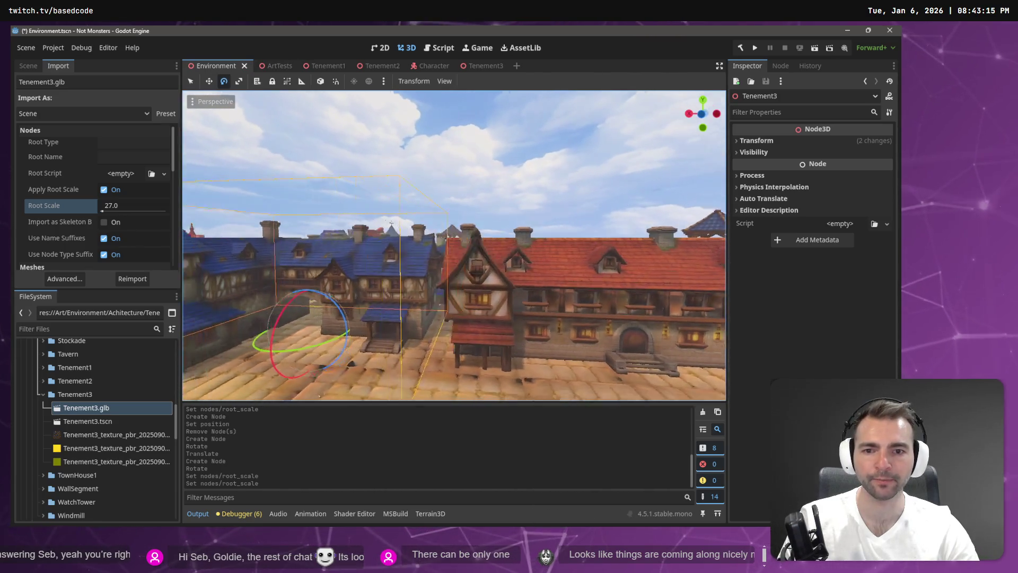
pyautogui.press('w')
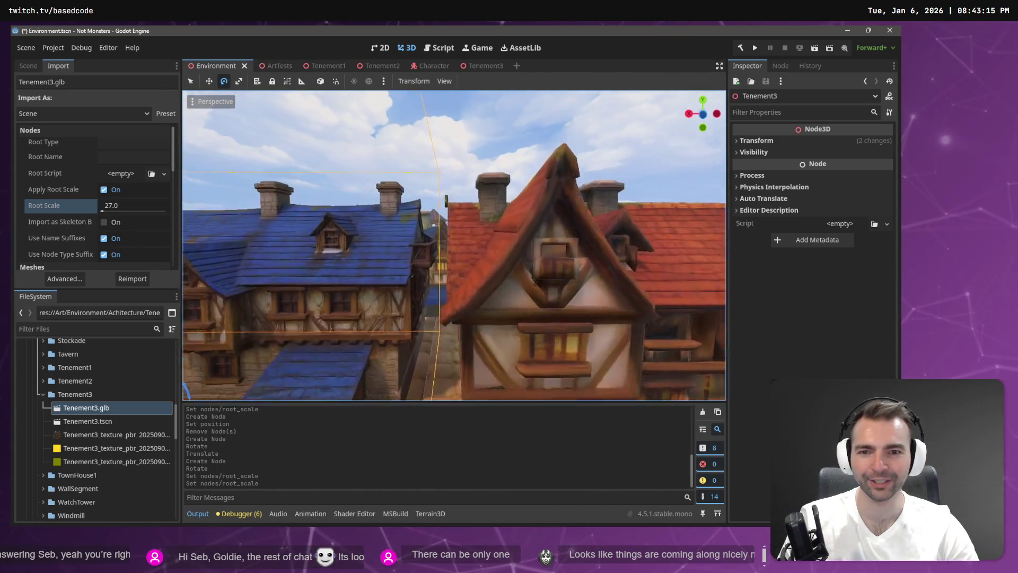
pyautogui.press('w')
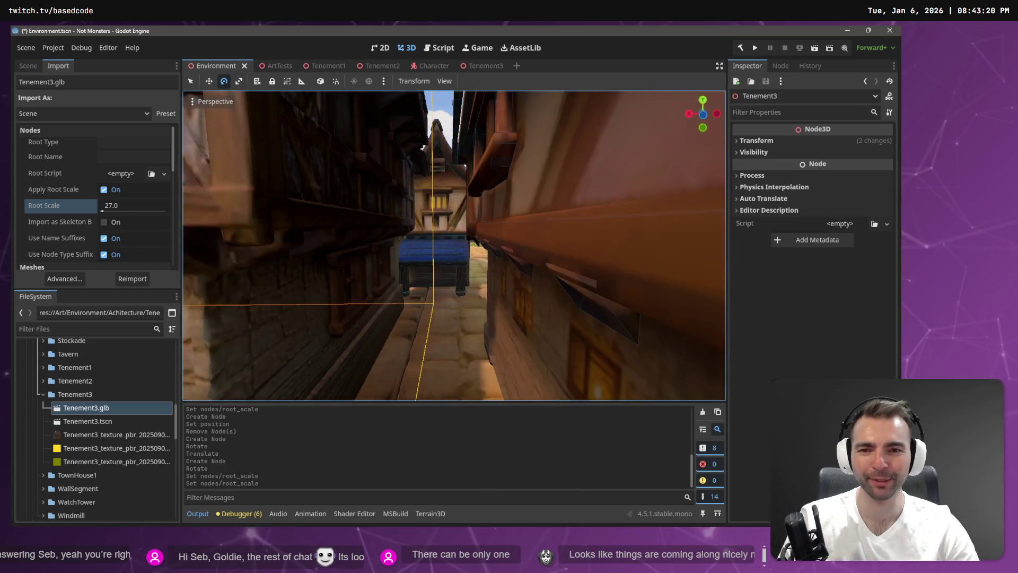
pyautogui.press('s')
pyautogui.press('w')
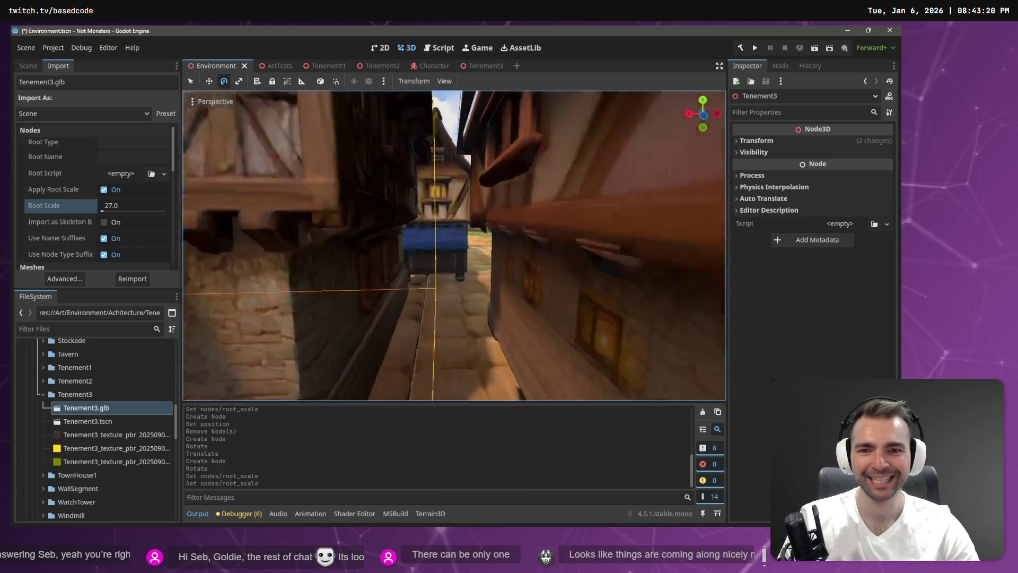